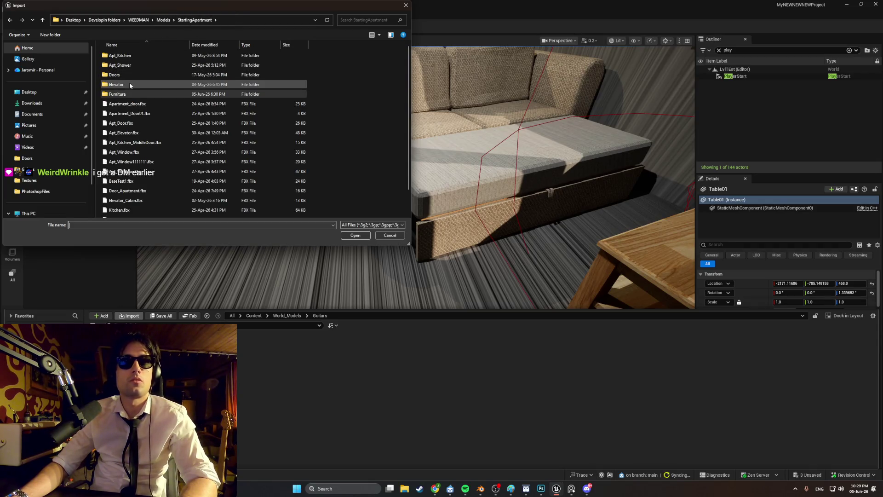
Import SmolAmp.fbx from the Models > Guitars folder into the project.
mouse_move(129, 85)
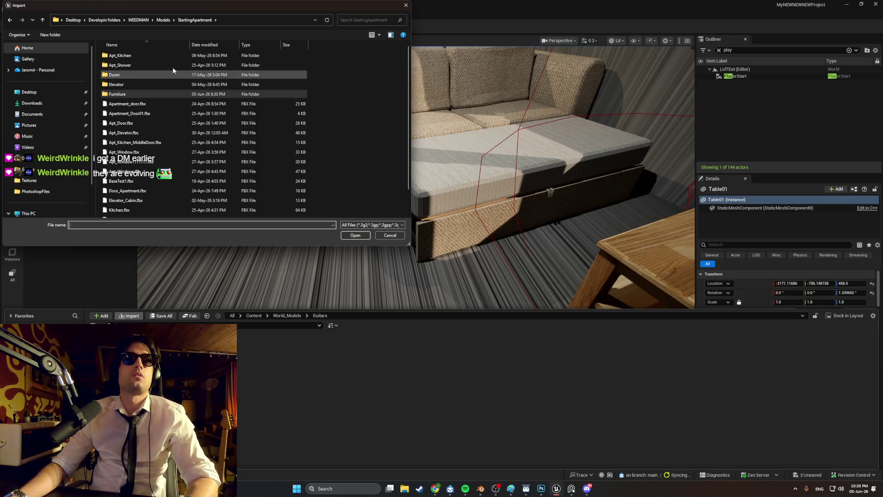
left_click(165, 21)
double_click(143, 65)
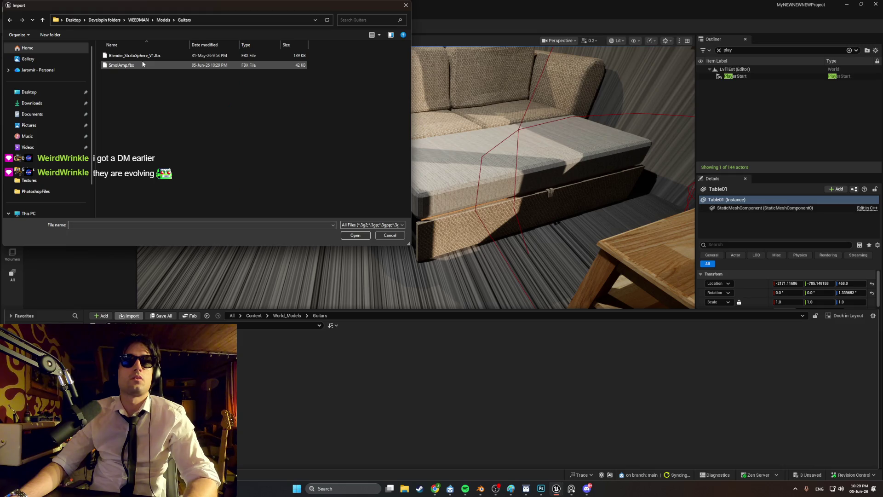
double_click(138, 66)
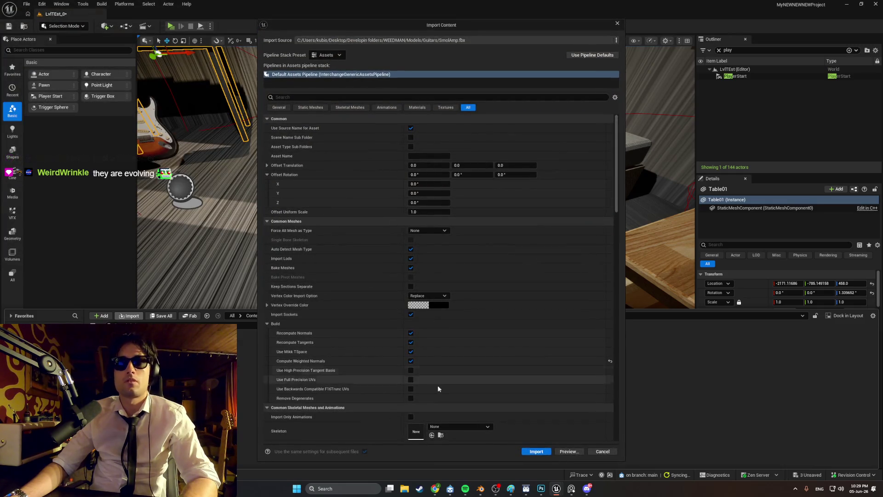
left_click(535, 451)
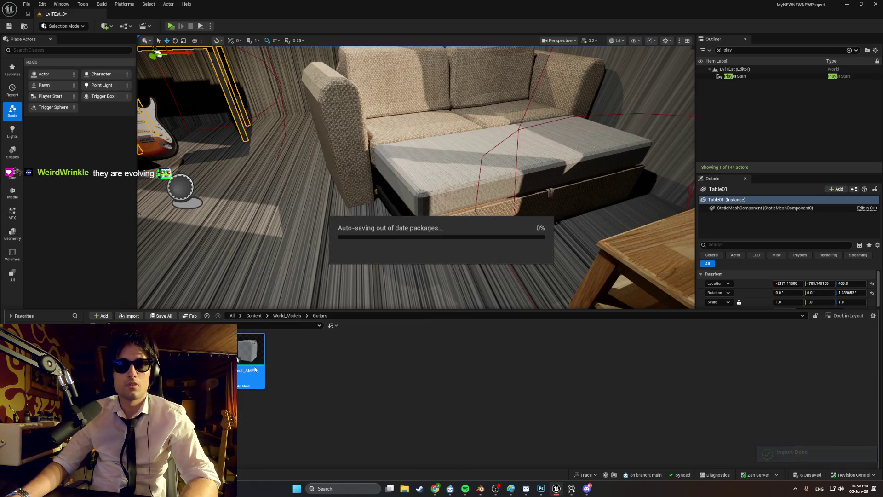
Undo a first amp placement and delete the SmolAMp Texture_Mat material asset.
mouse_move(253, 365)
left_mouse_down()
mouse_move(317, 257)
mouse_move(345, 254)
left_mouse_up()
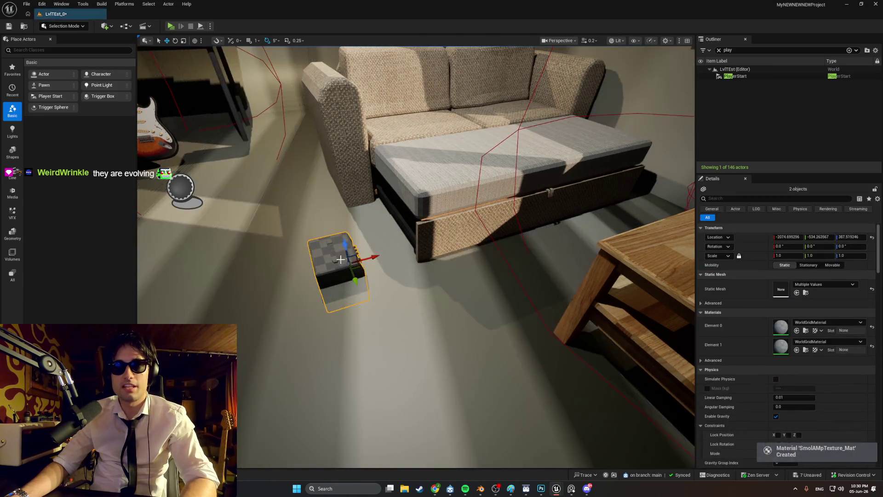
key("ctrl+z")
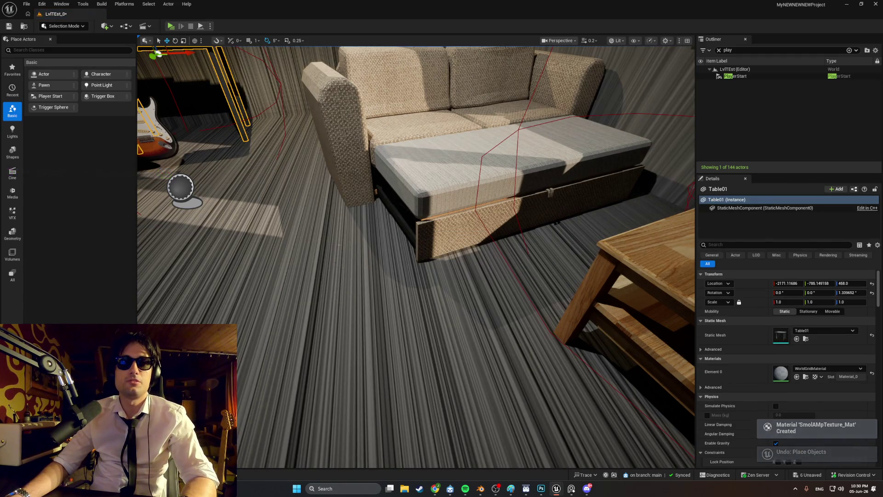
key("ctrl+space")
left_click(287, 355)
right_click(293, 355)
key("Delete")
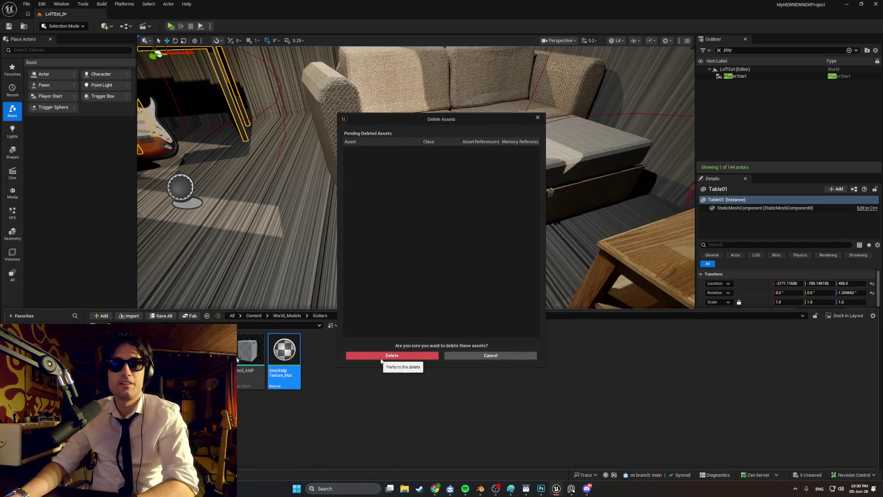
left_click(386, 357)
right_click(276, 377)
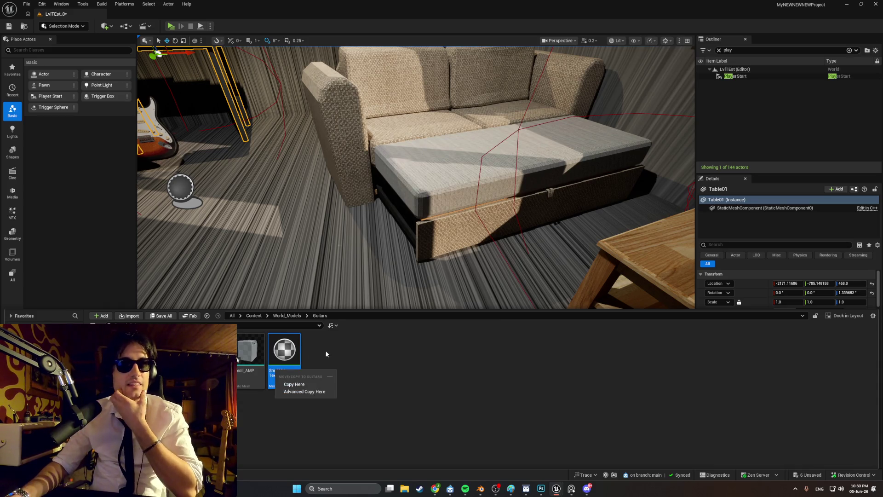
left_click(354, 360)
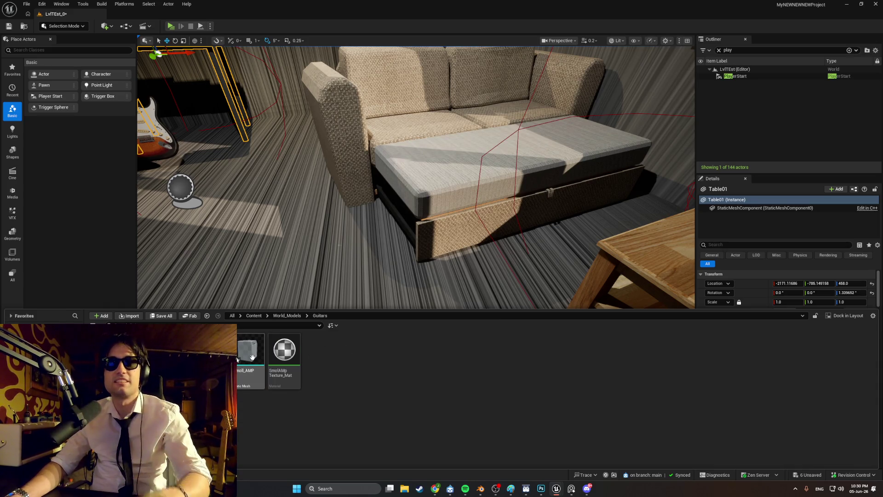
Place Smoll_AMP beside the couch, rotated about 130° and lowered onto the floor, then playtest standalone.
mouse_move(249, 352)
left_mouse_down()
mouse_move(329, 268)
mouse_move(331, 206)
left_mouse_up()
key("e")
mouse_move(326, 246)
left_mouse_down()
mouse_move(317, 238)
mouse_move(339, 232)
mouse_move(348, 217)
left_mouse_up()
key("w")
right_click_drag(347, 217, 341, 169)
left_click_drag(350, 171, 357, 179)
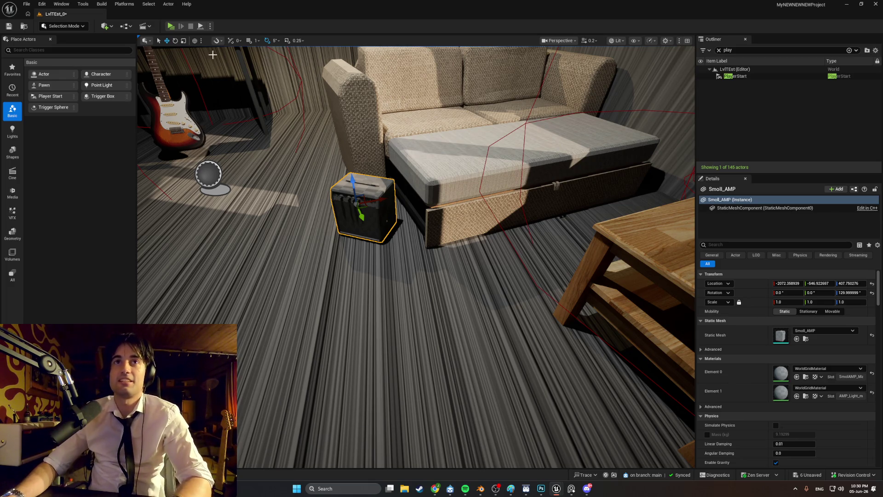
left_click(172, 27)
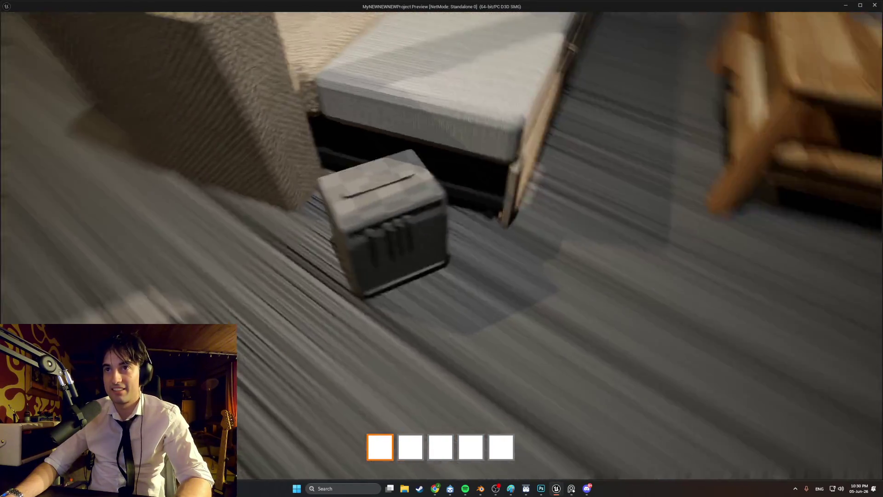
key("s")
key("w")
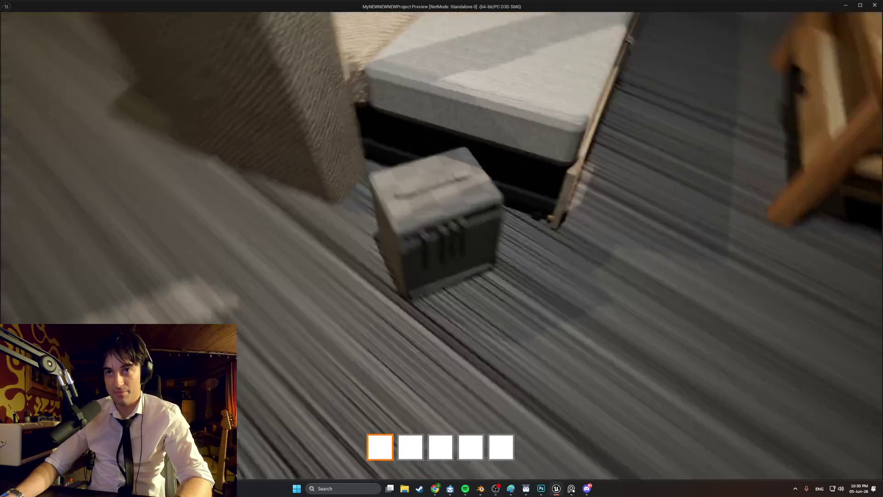
key("s")
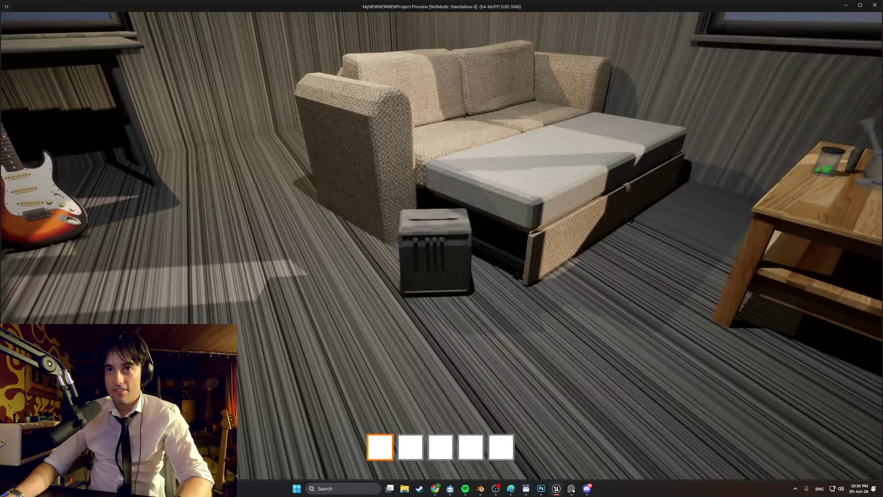
key("w")
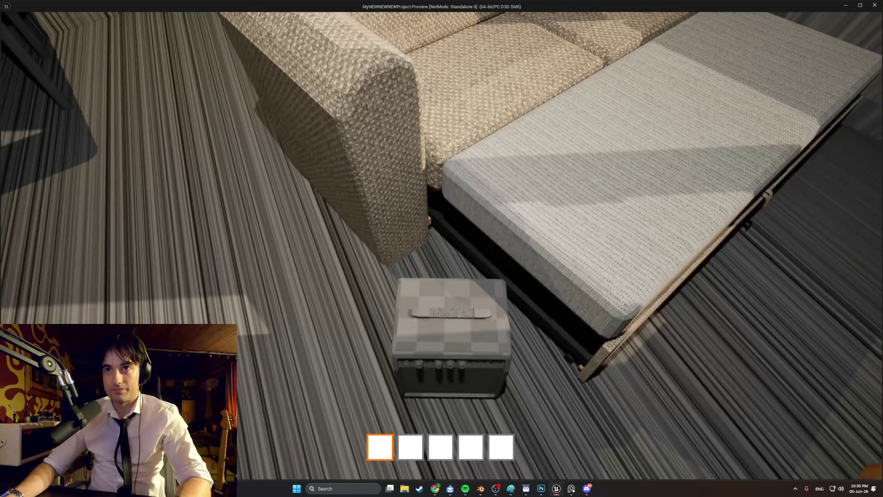
key("s")
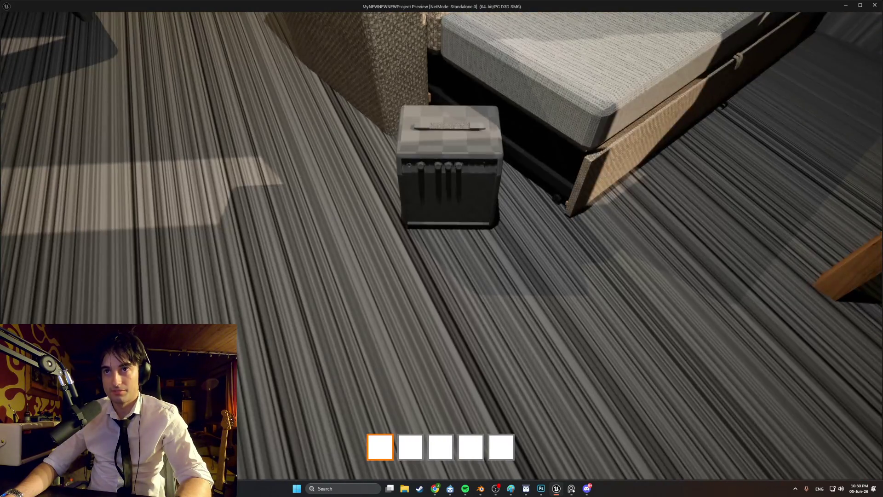
key("s")
key("Escape")
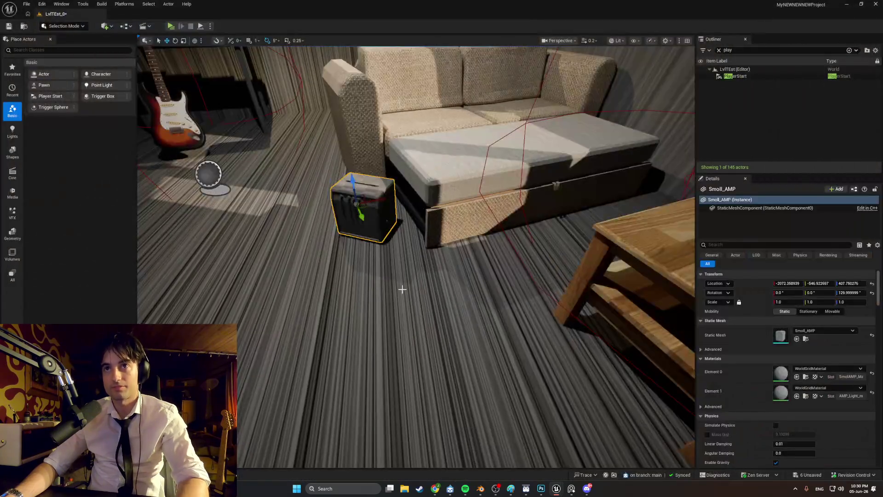
Save all unsaved changes with File > Save All.
key("ctrl+space")
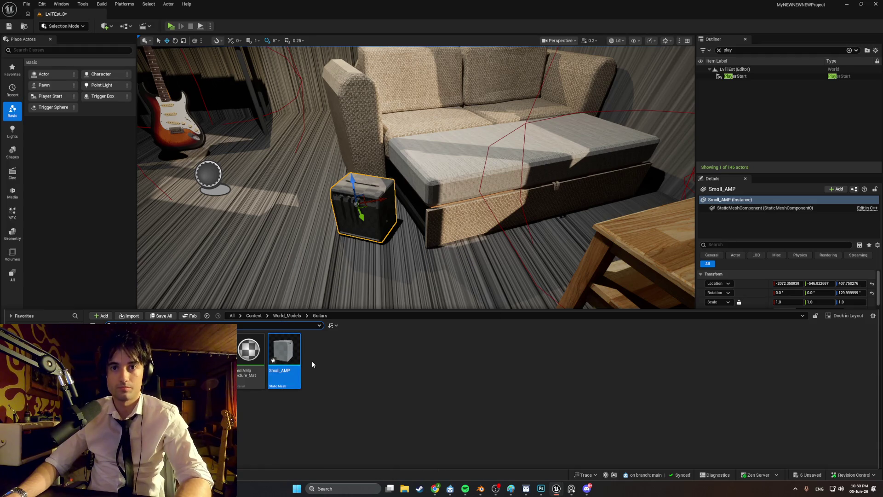
left_click(26, 4)
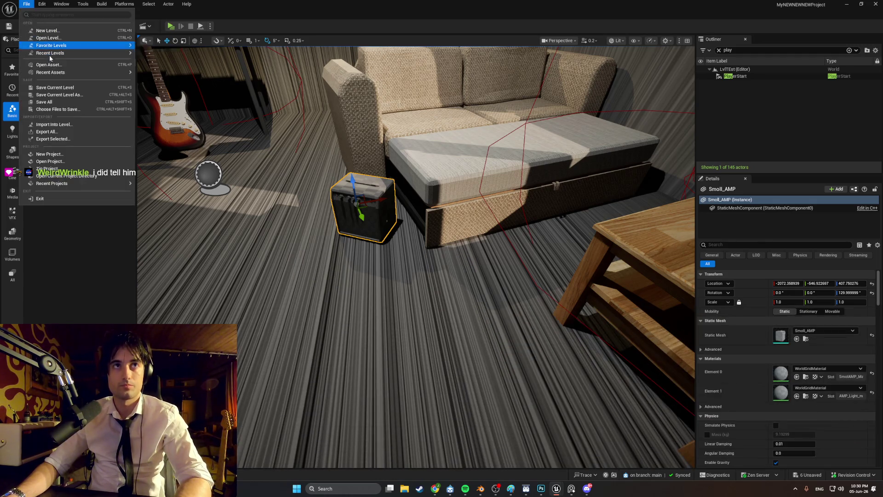
left_click(67, 102)
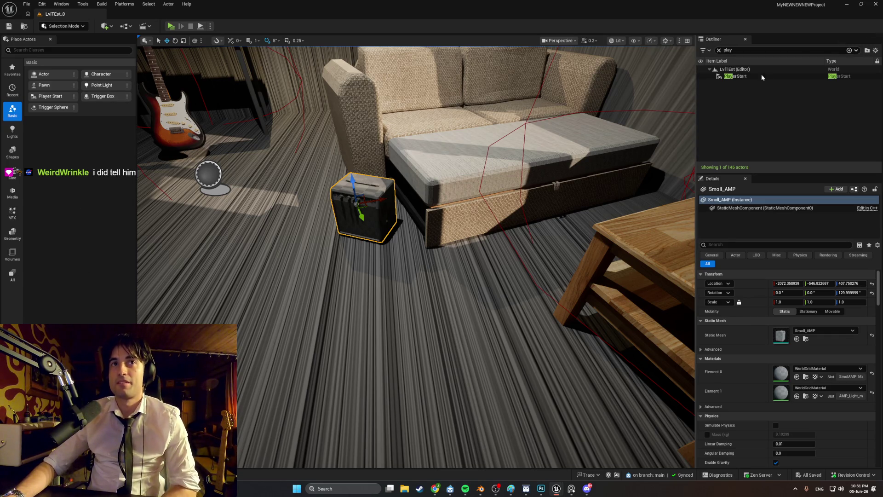
Close the material editor, dismiss its apply prompt, and switch to the CopheTabel_Shelf mesh editor.
left_click(876, 5)
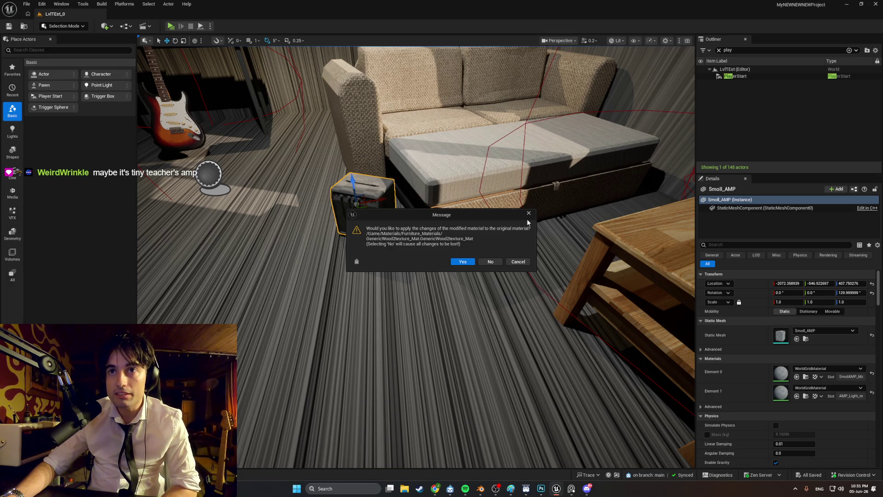
left_click(529, 214)
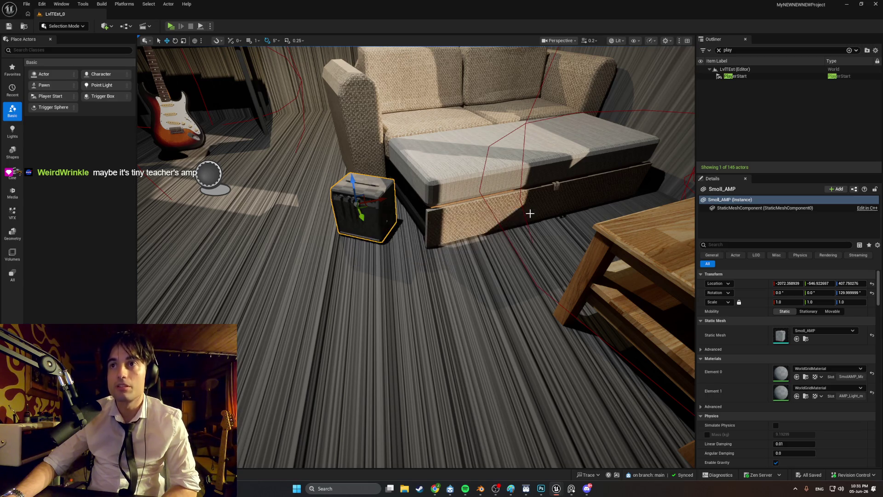
mouse_move(561, 495)
left_click(567, 468)
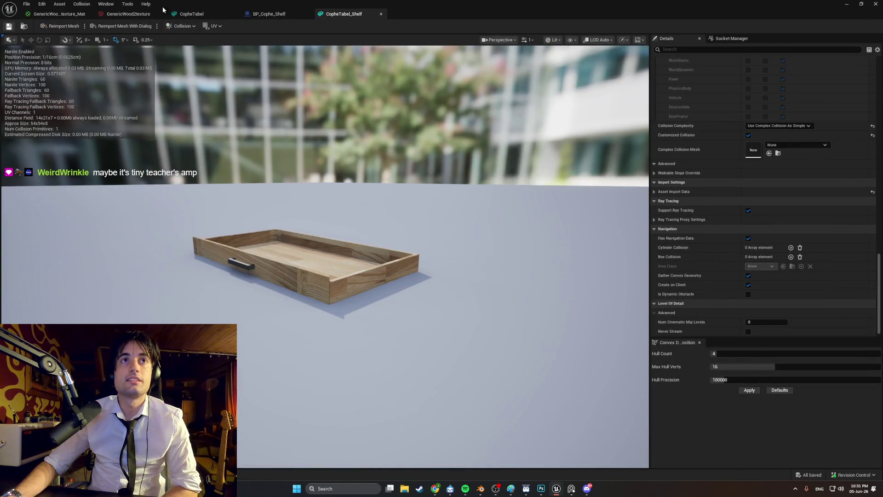
Save and close the BP_Cophe_Shelf asset editor, then exit Unreal Engine.
left_click(269, 14)
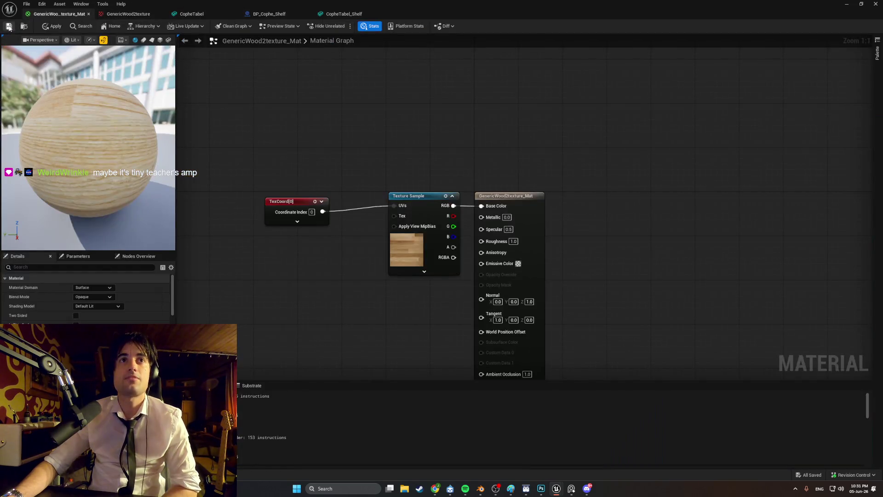
left_click(9, 27)
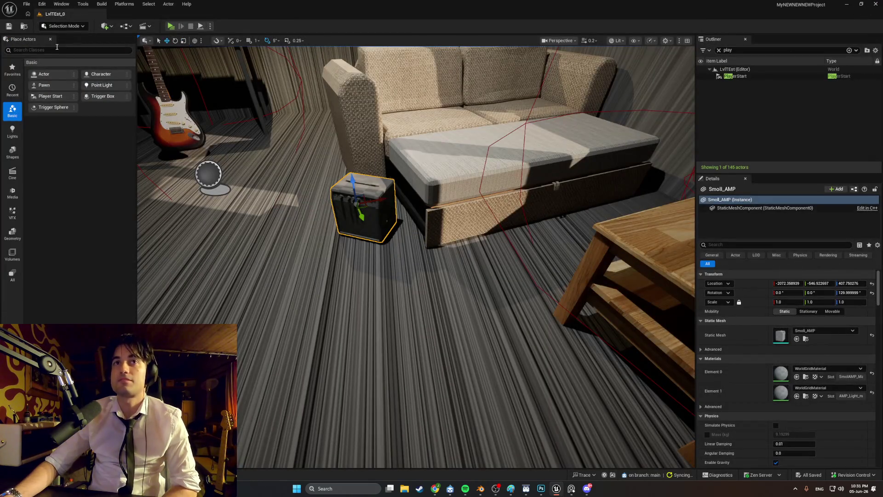
left_click(26, 4)
left_click(526, 75)
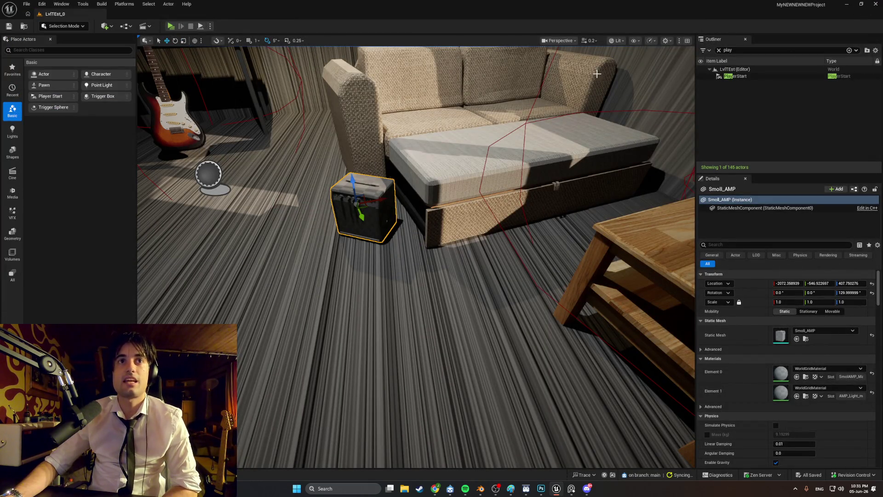
left_click(879, 4)
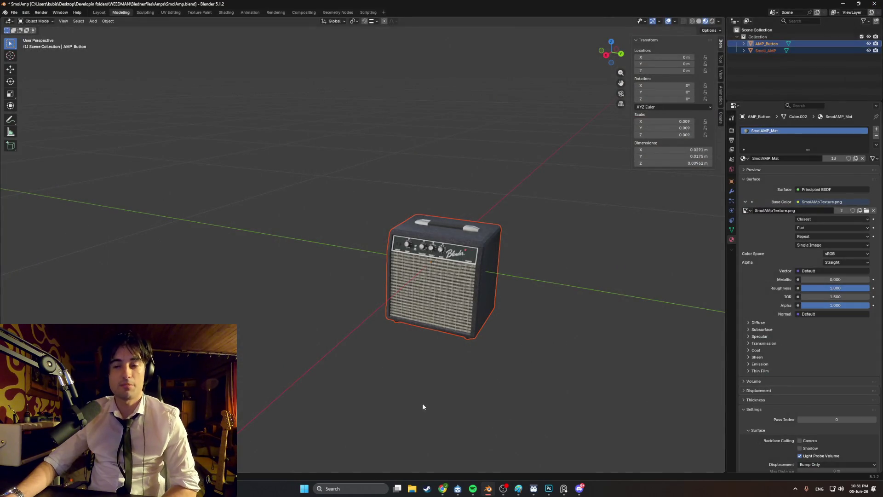
Launch Epic Games Launcher via a Windows search for 'epic' and open MyNEWNEWNEWProject.
left_click(368, 488)
type("epic")
key("Return")
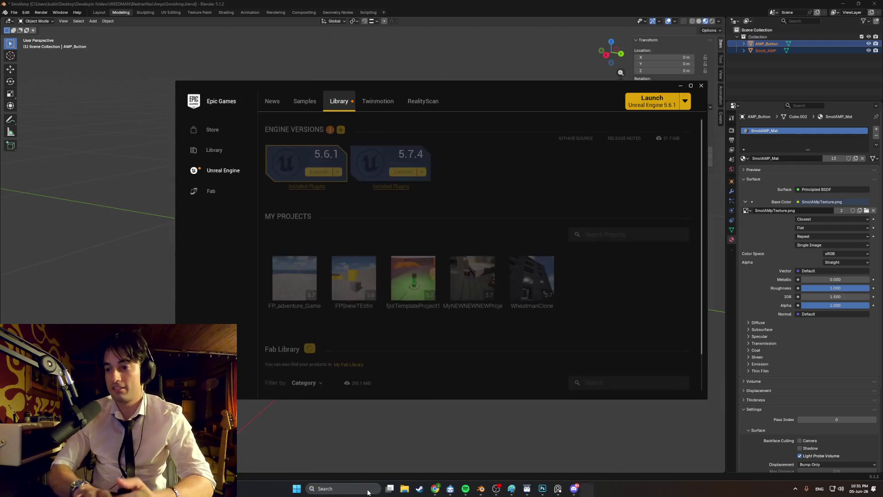
double_click(479, 282)
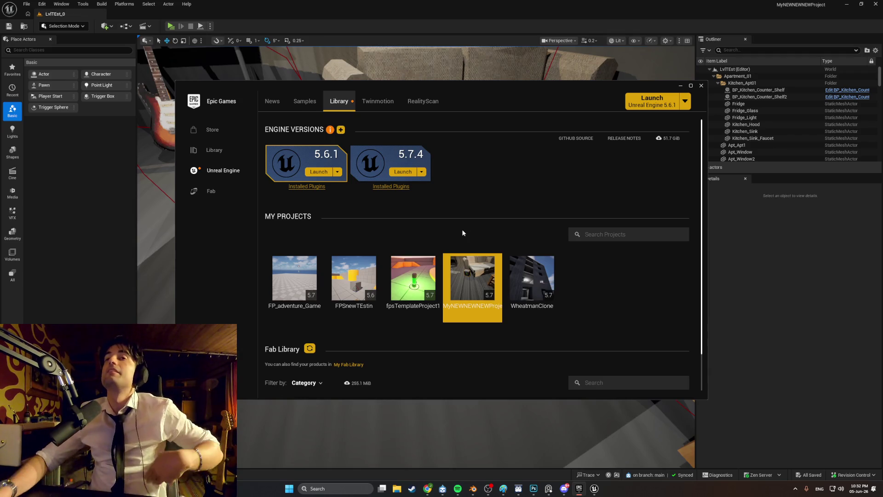
left_click(681, 85)
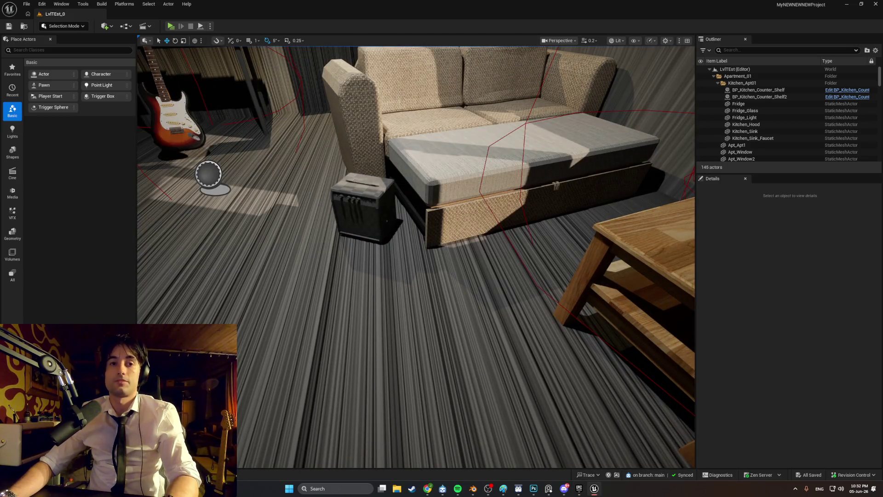
Create SmolAMpTexture_Mat from the SmolAMpTexture asset, keeping the default name, and open it.
key("ctrl+space")
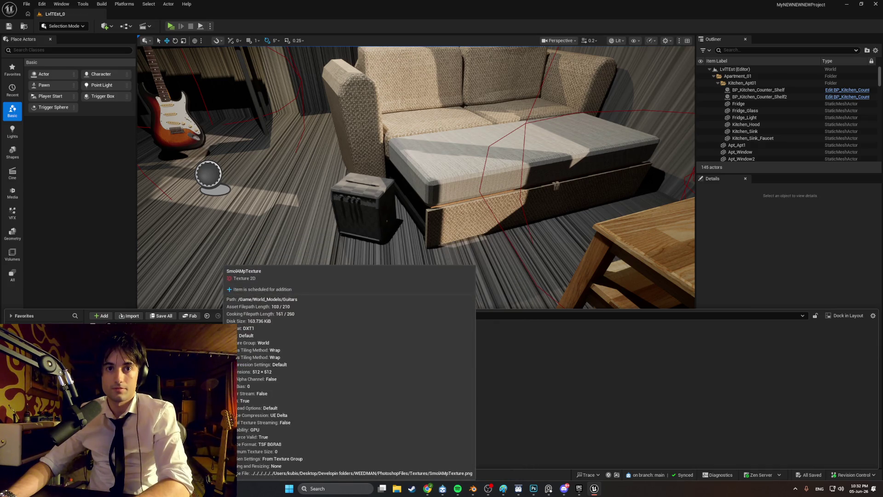
right_click(238, 360)
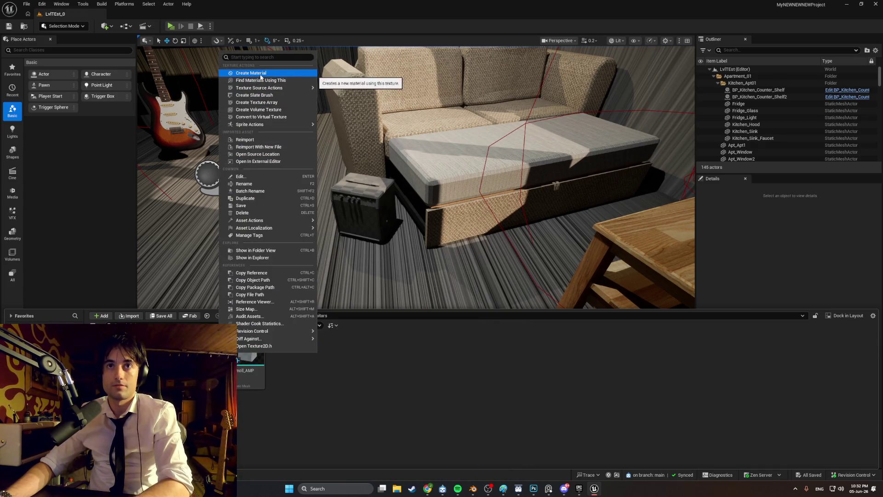
left_click(259, 73)
key("Return")
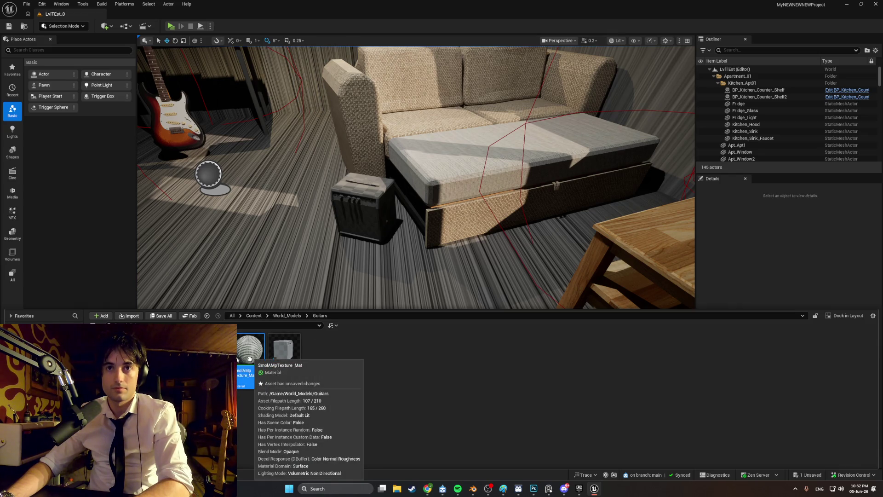
double_click(249, 358)
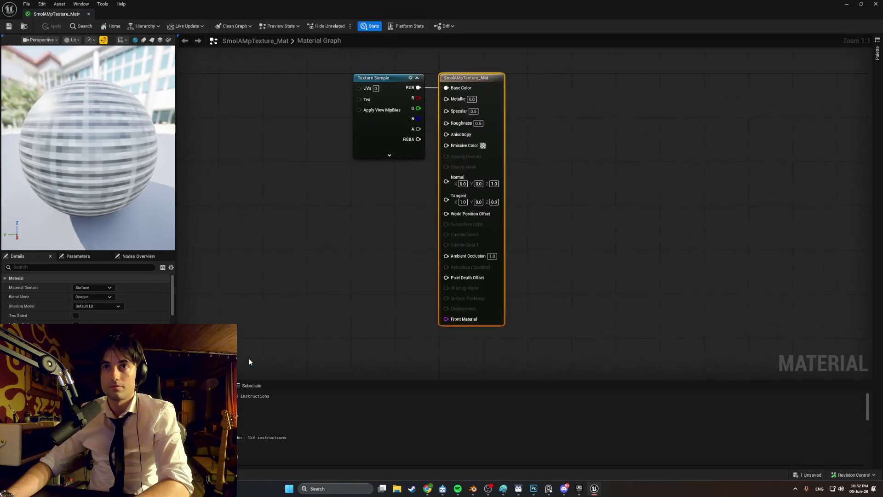
Add a TextureCoordinate node and wire it into the Texture Sample's UVs.
right_click(263, 167)
type("texco")
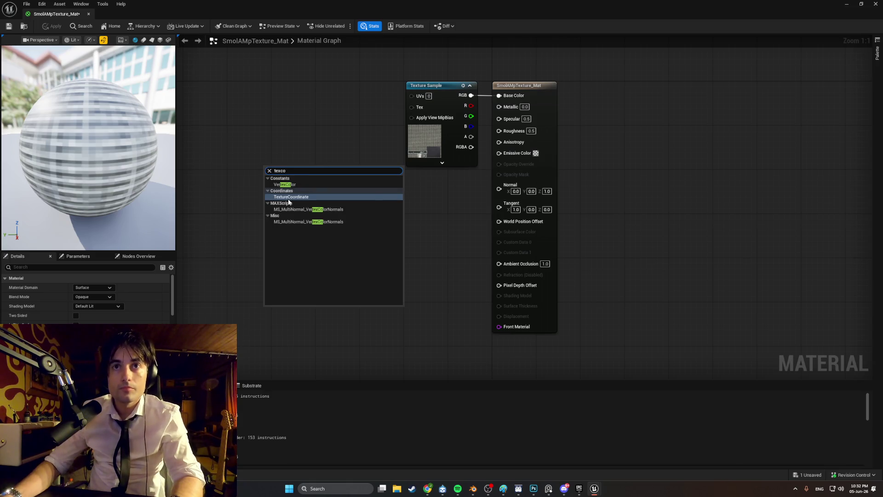
key("Return")
left_click_drag(306, 142, 317, 92)
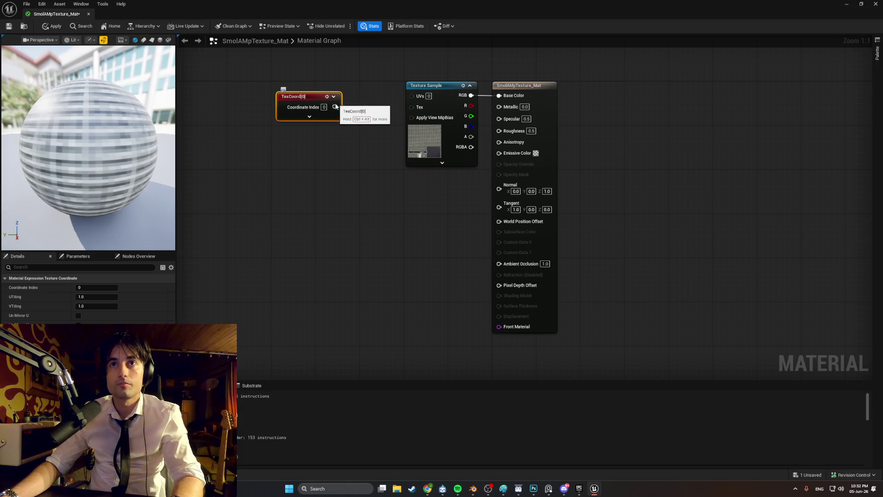
left_click_drag(402, 98, 411, 95)
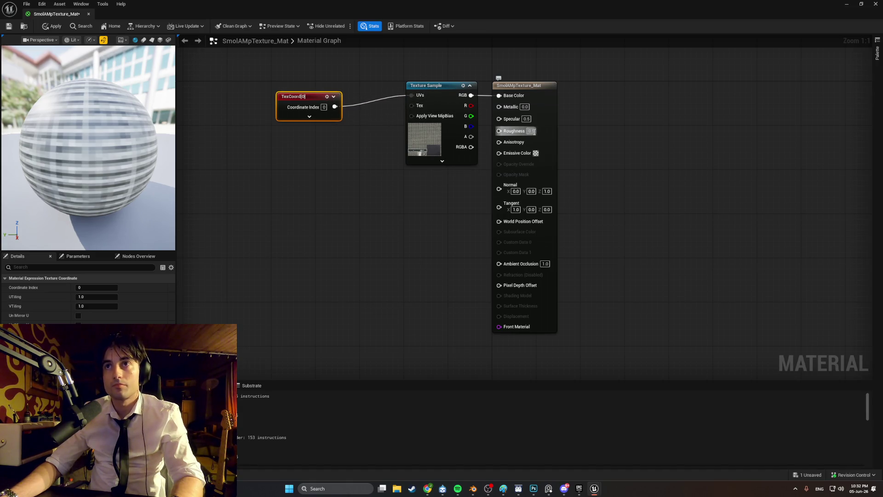
Set Roughness to 1.0, save the material, and open the SmolAMpTexture texture.
type("1")
left_click(593, 148)
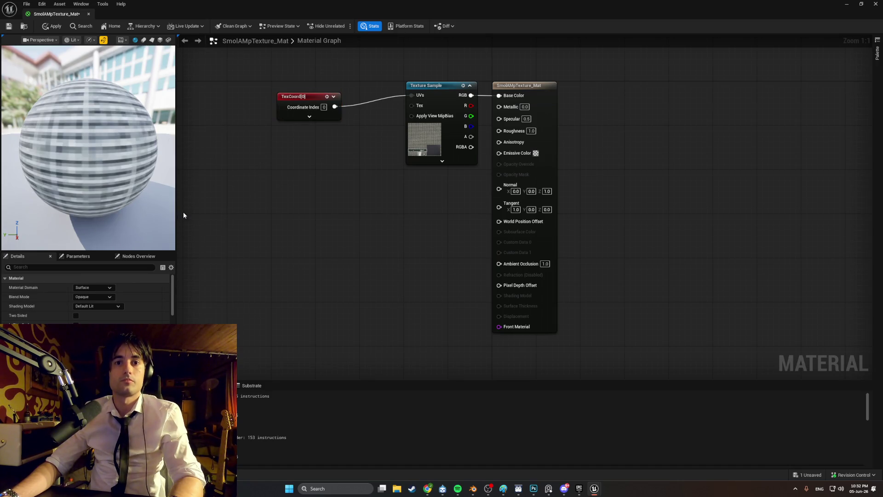
left_click(9, 25)
key("ctrl+space")
double_click(424, 138)
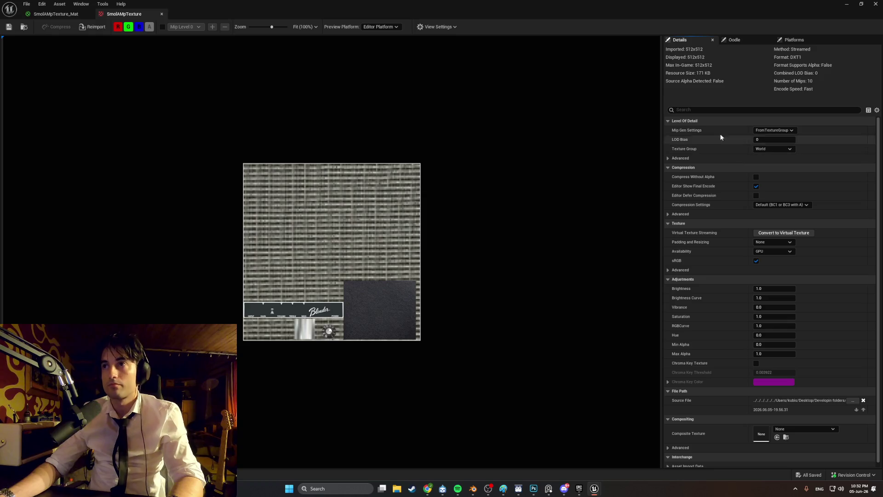
left_click(696, 111)
Set the SmolAMpTexture Filter to Nearest and save the texture.
type("filter")
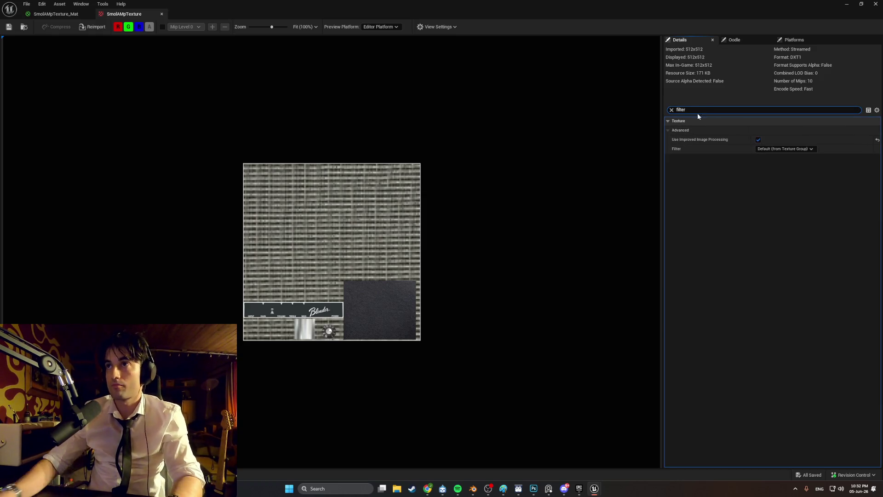
left_click(787, 148)
left_click(787, 157)
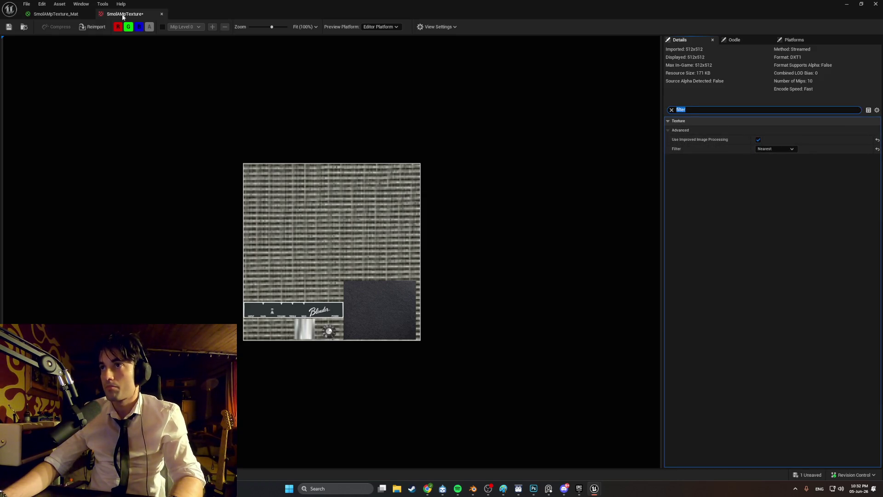
left_click(9, 27)
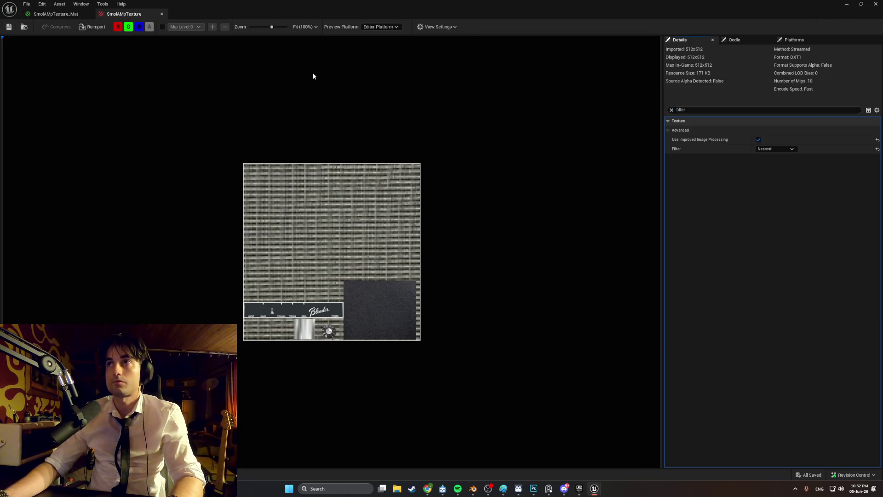
key("ctrl+space")
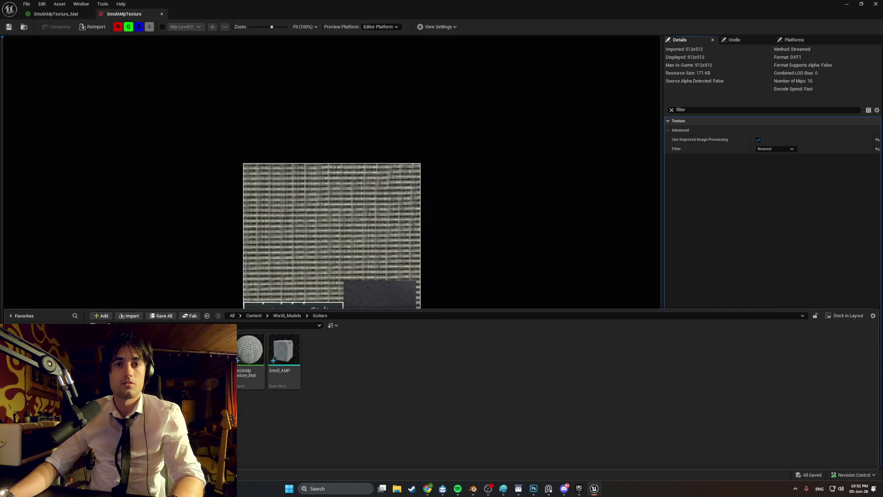
double_click(283, 353)
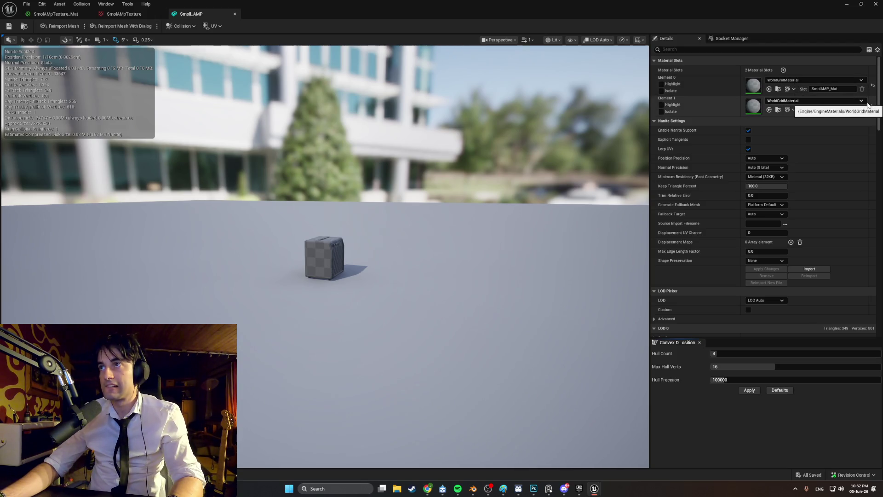
Assign SmolAMpTexture_Mat to Smoll_AMP's Element 0 slot and view the textured amp in the level.
left_click(810, 81)
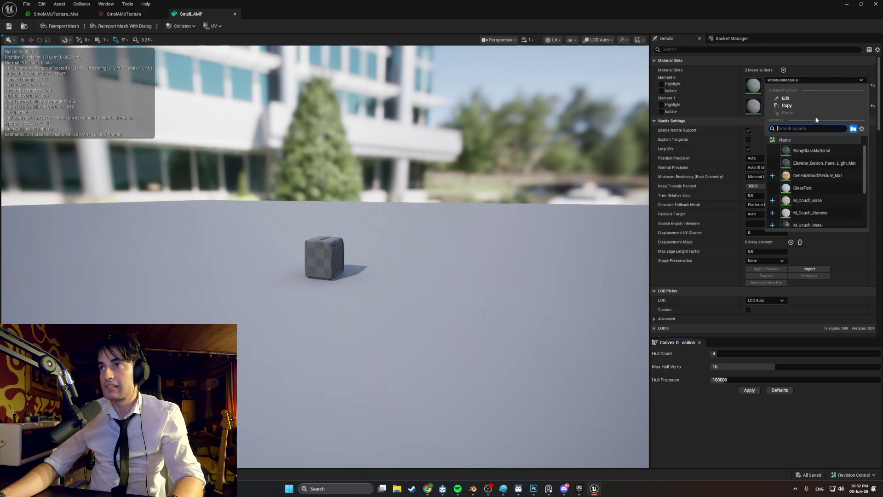
scroll(305, 263, "up", 10)
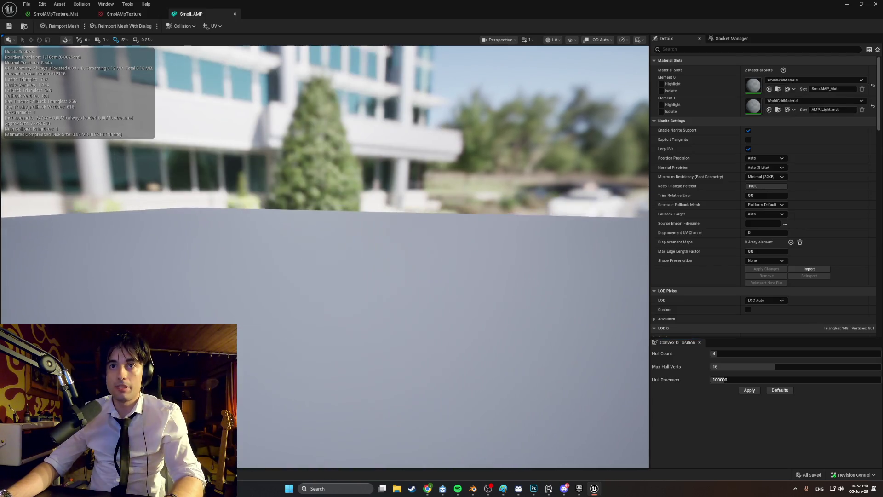
scroll(325, 256, "down", 10)
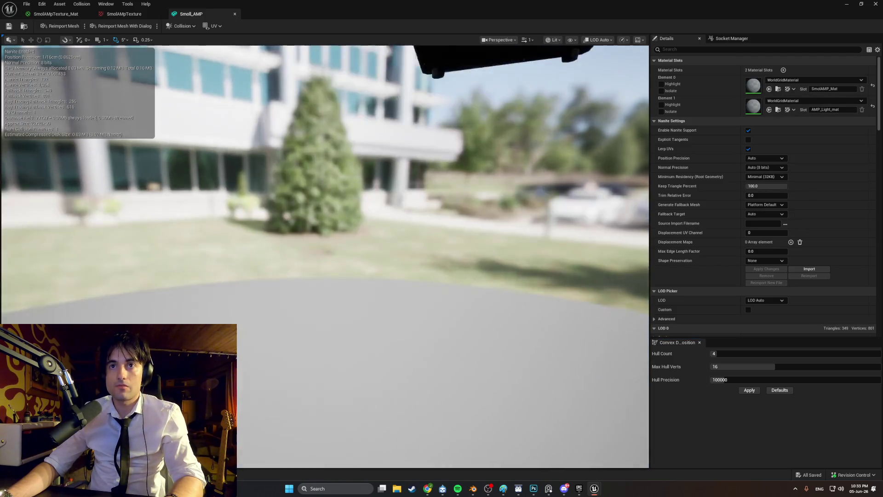
scroll(294, 272, "down", 5)
key("ctrl+space")
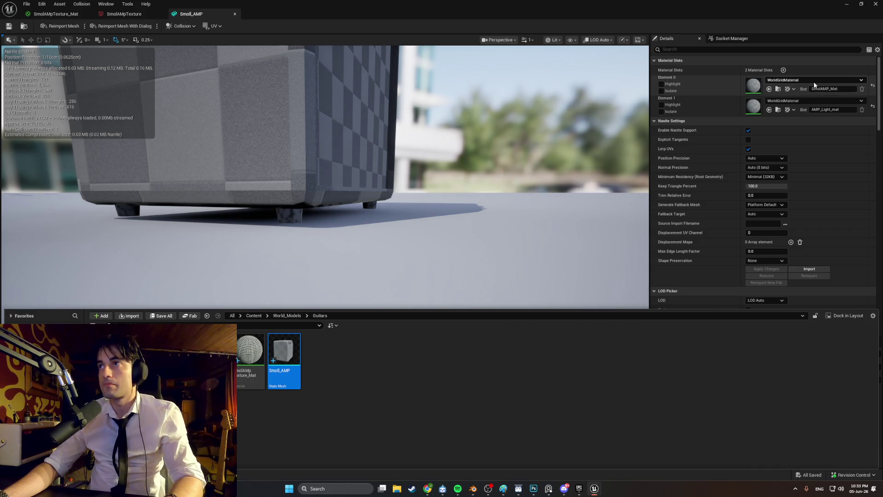
left_click(802, 82)
scroll(815, 166, "down", 2)
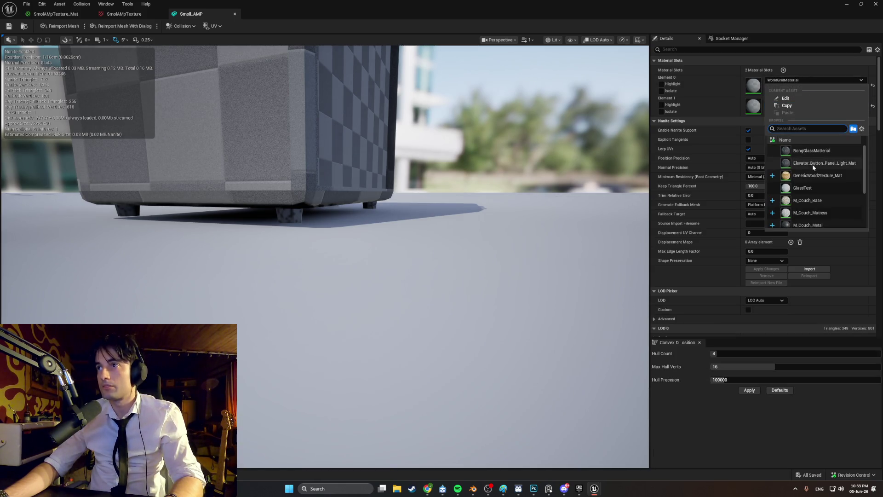
scroll(820, 198, "down", 4)
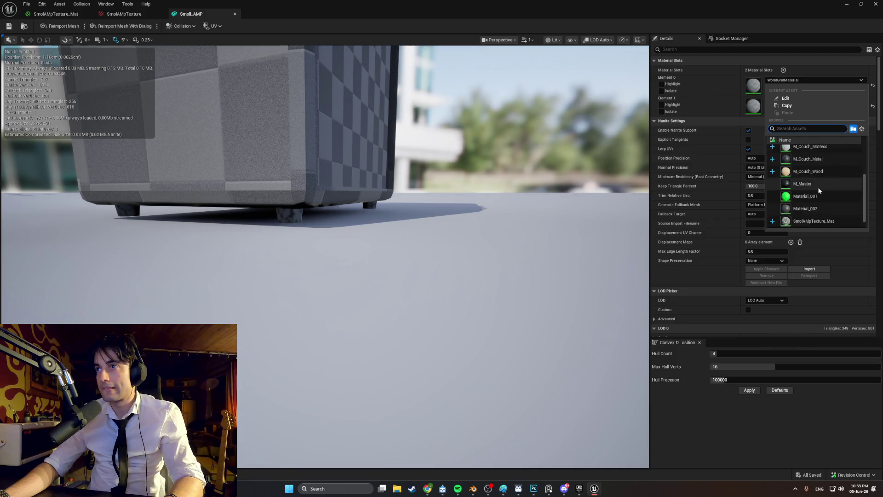
left_click(823, 217)
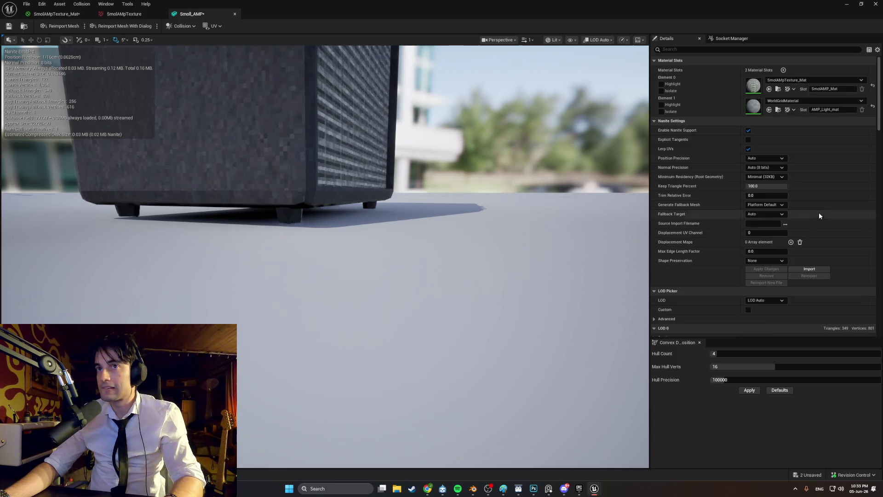
mouse_move(466, 215)
left_mouse_down()
mouse_move(460, 239)
mouse_move(460, 202)
mouse_move(451, 227)
mouse_move(449, 195)
mouse_move(425, 194)
left_mouse_up()
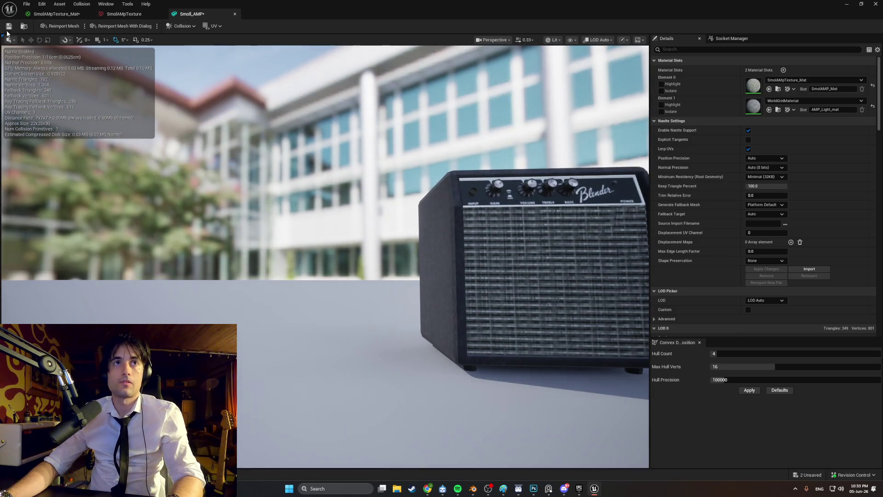
left_click(847, 4)
mouse_move(207, 173)
left_mouse_down()
mouse_move(200, 146)
mouse_move(211, 186)
mouse_move(184, 193)
left_mouse_up()
Playtest the level with Alt+P, walking around the couch and the amp.
key("alt+p")
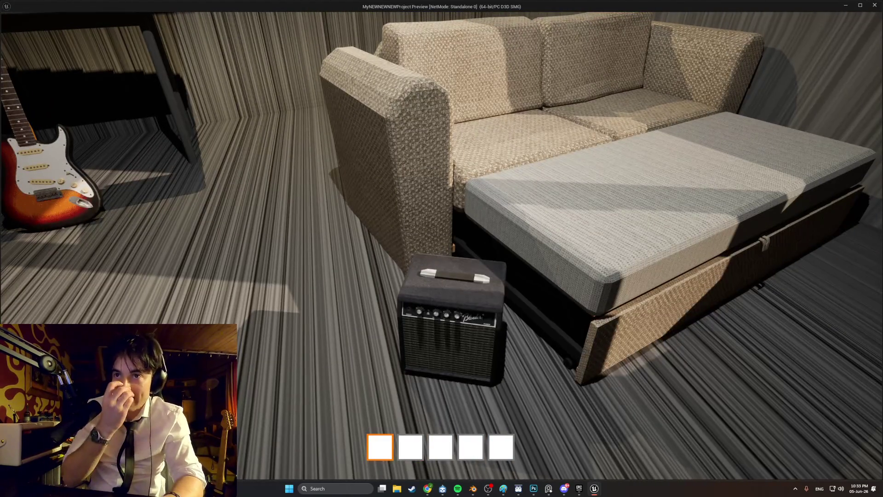
key("s")
key("s")
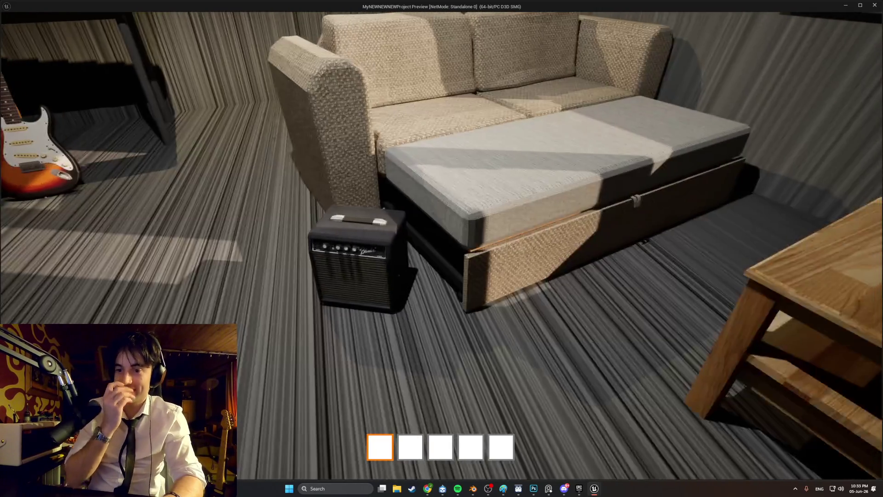
key("w")
key("s")
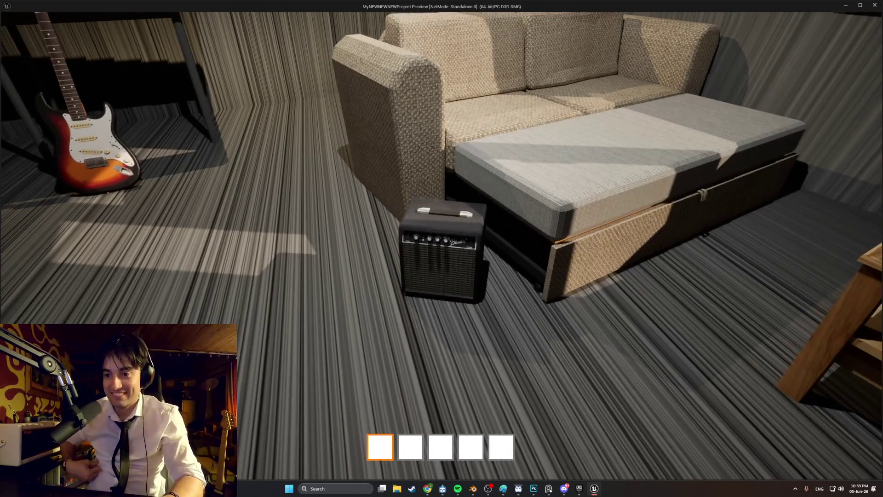
key("s")
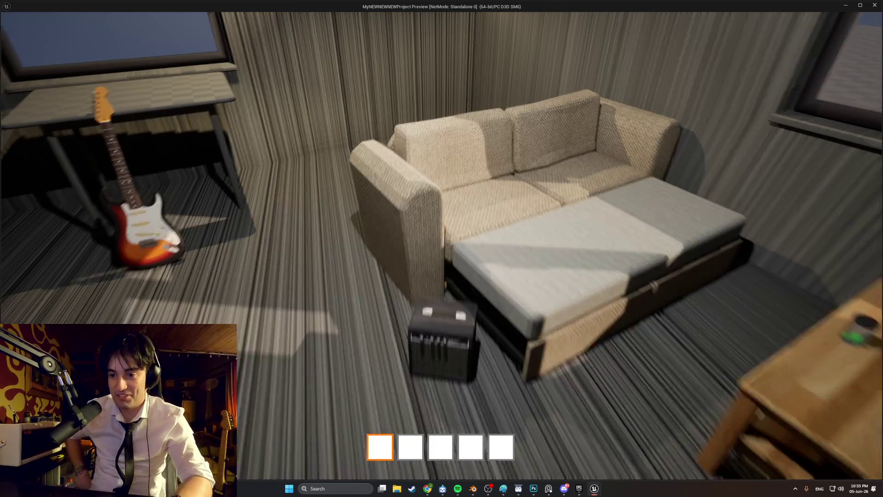
key("w")
key("w")
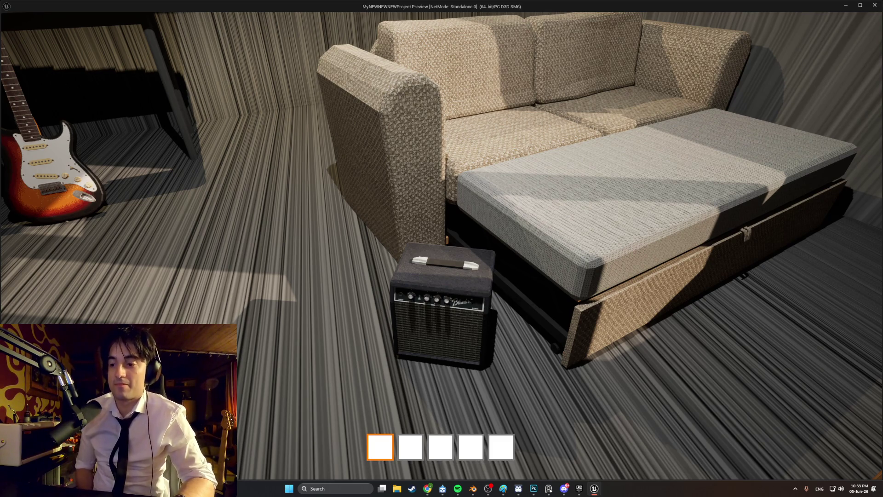
key("s")
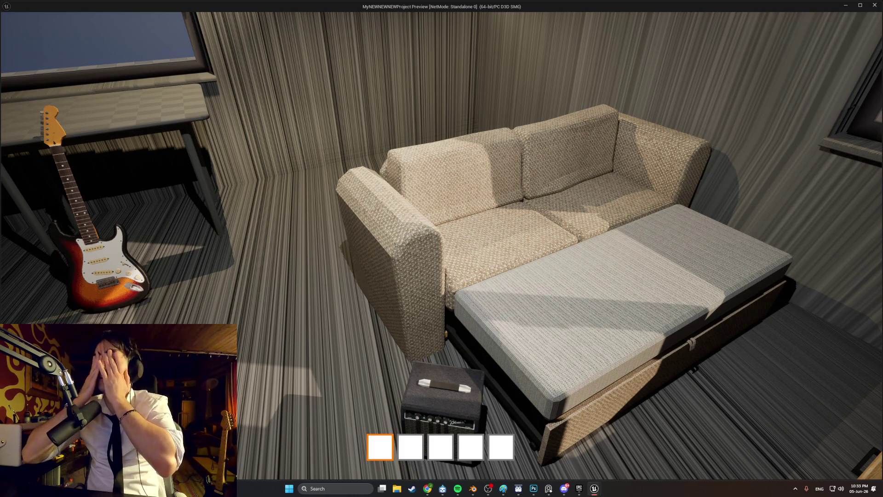
key("w")
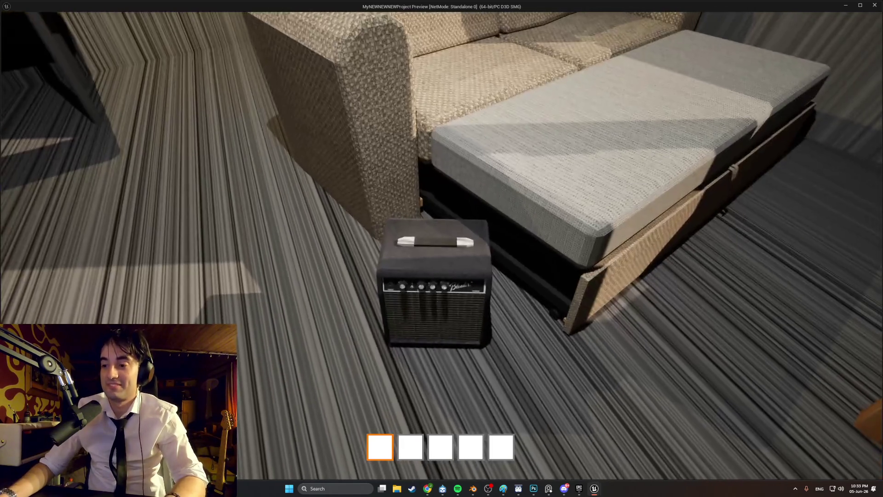
key("s")
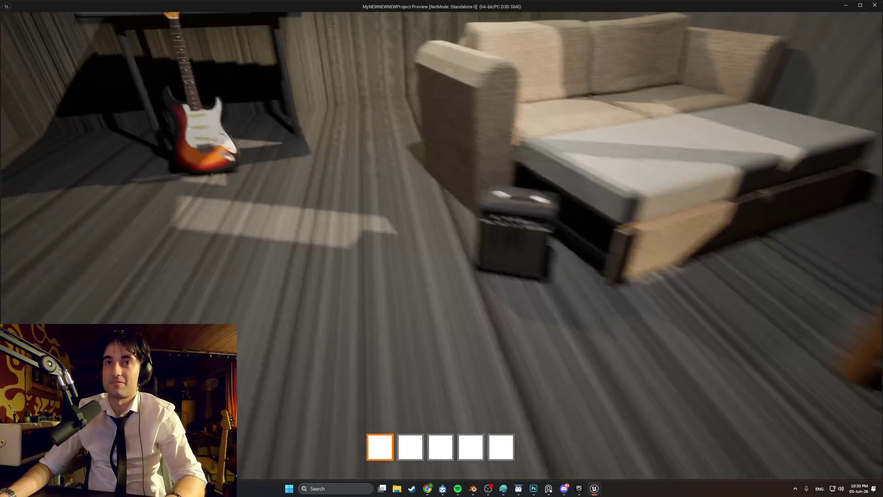
key("d")
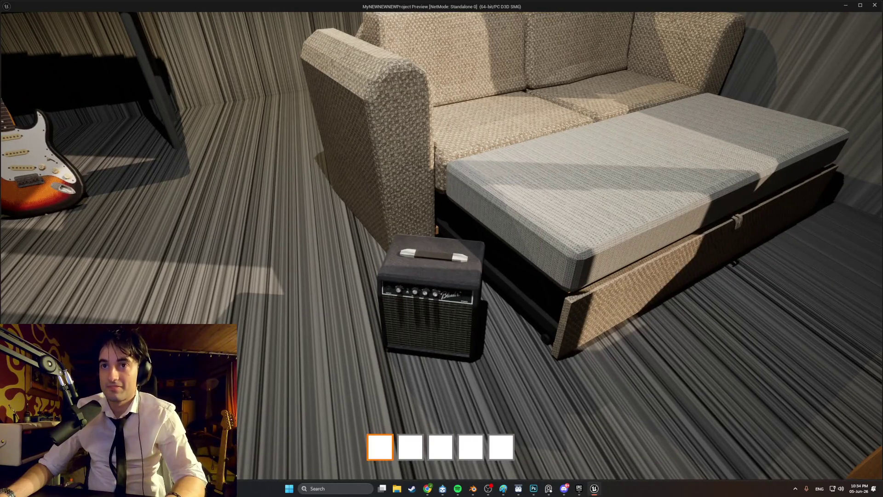
Stop the playtest with Esc and switch over to the amp model in Blender.
key("s")
key("Escape")
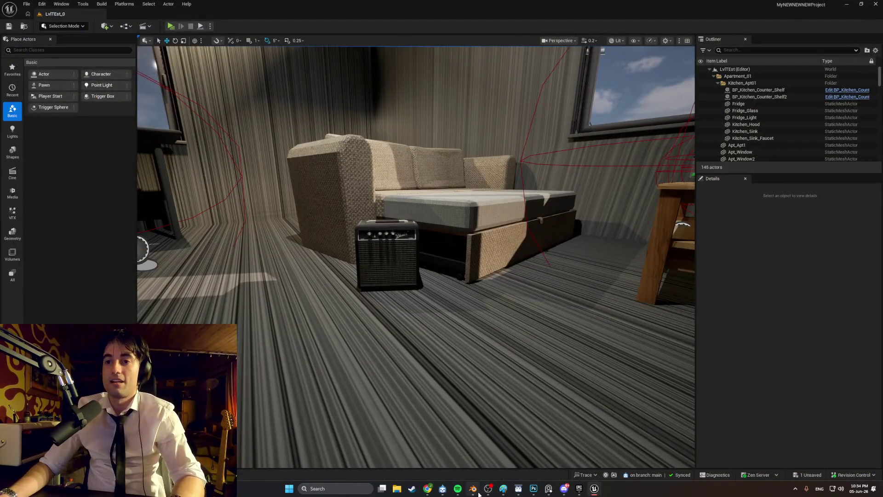
left_click(473, 489)
scroll(451, 250, "up", 6)
Back the view away from the amp and orbit to face its front panel.
scroll(452, 252, "down", 2)
scroll(363, 244, "up", 8)
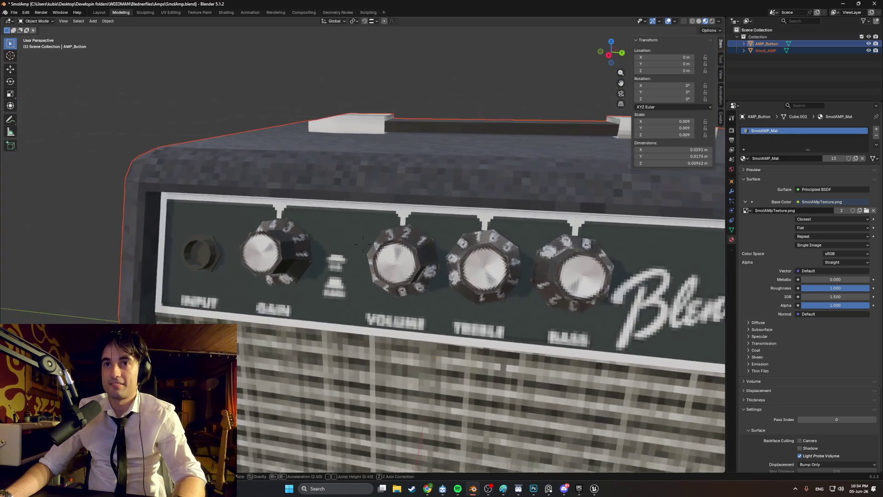
key("s")
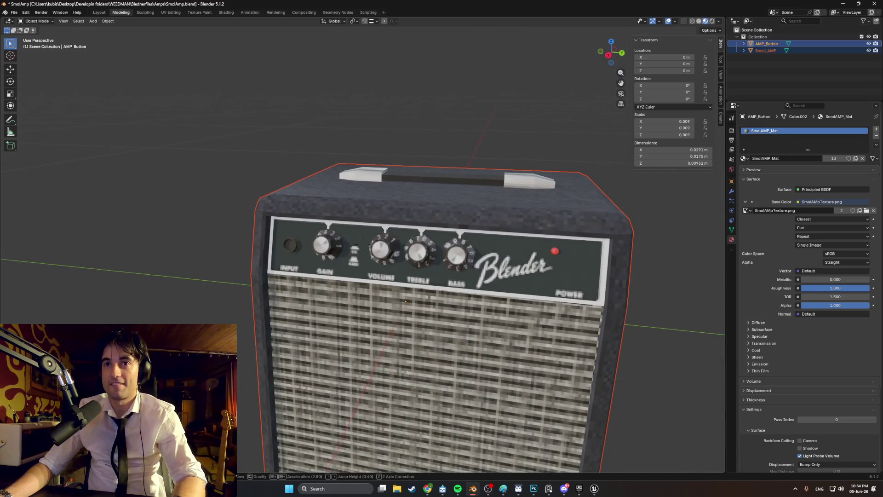
left_click(459, 273)
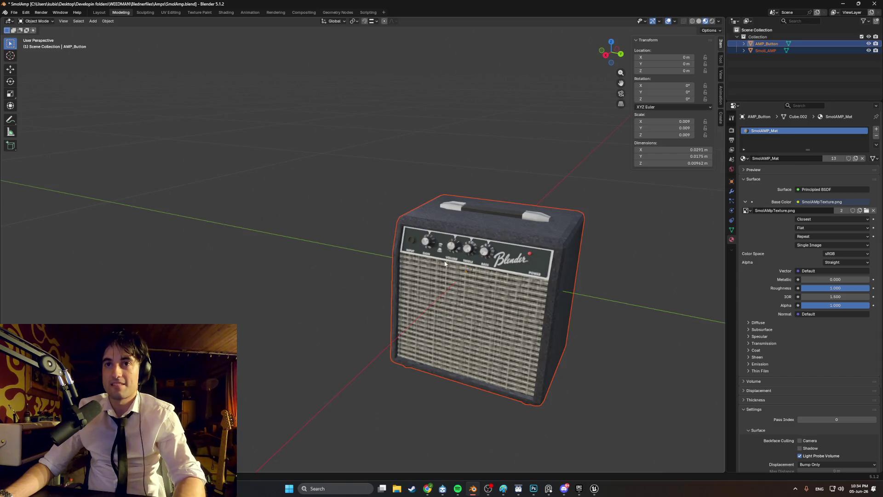
mouse_move(391, 266)
middle_mouse_down()
mouse_move(358, 259)
mouse_move(369, 261)
middle_mouse_up()
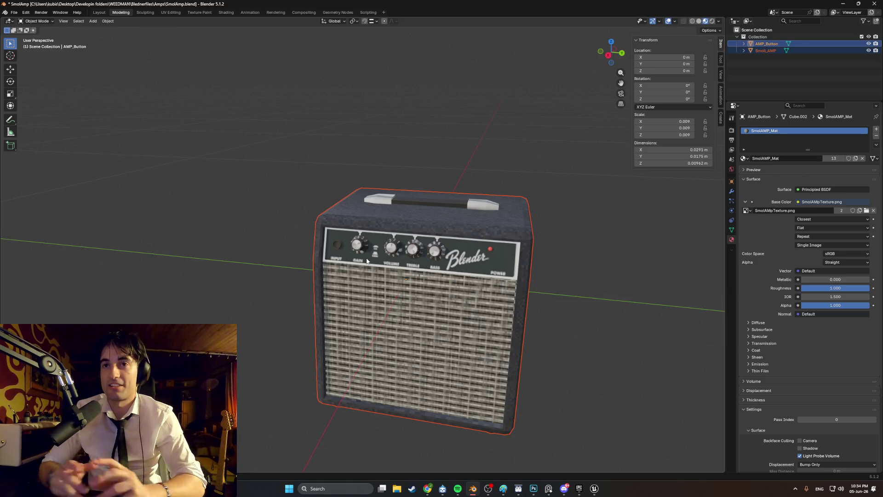
middle_click_drag(404, 266, 291, 281)
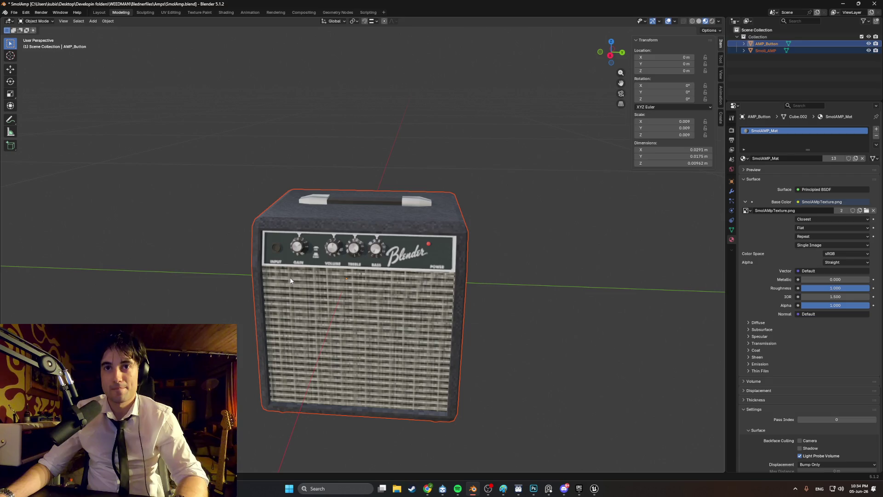
Bring up the Add menu's Mesh shapes after briefly toggling Edit Mode.
key("shift+a")
mouse_move(205, 291)
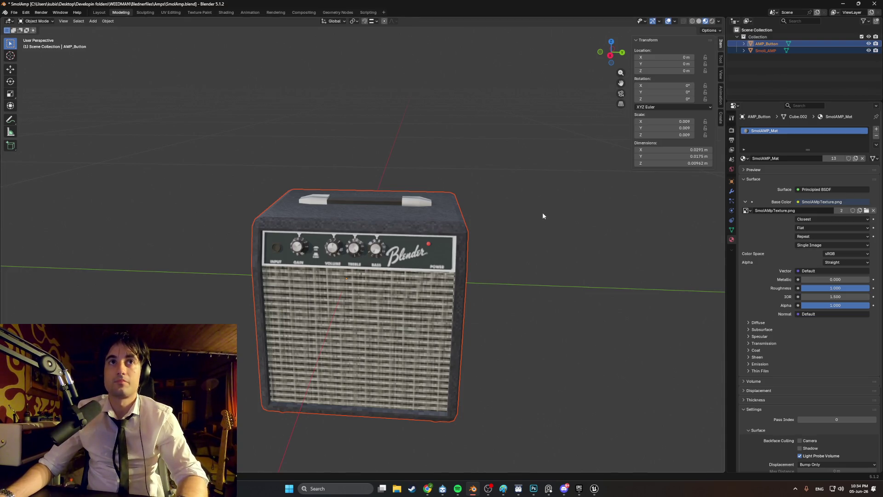
key("Tab")
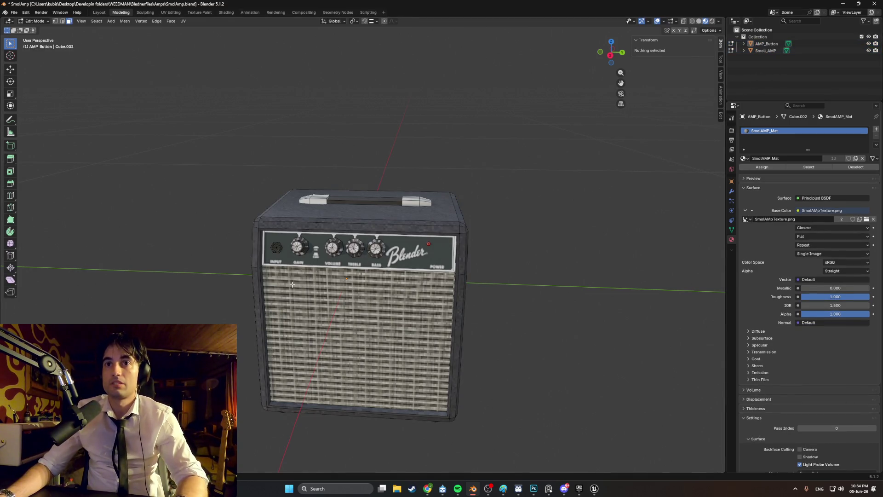
key("Tab")
key("shift+a")
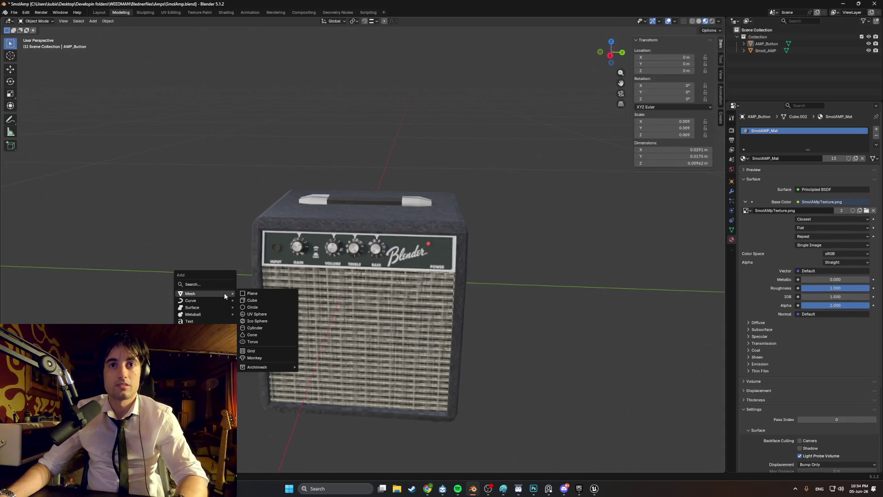
Add a Mesh Circle to the scene and frame it up close.
left_click(255, 306)
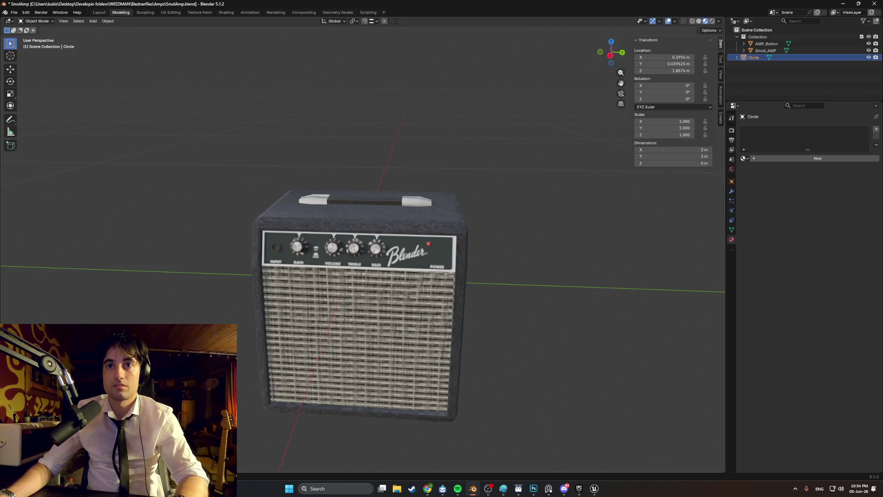
scroll(354, 302, "down", 5)
scroll(354, 302, "up", 4)
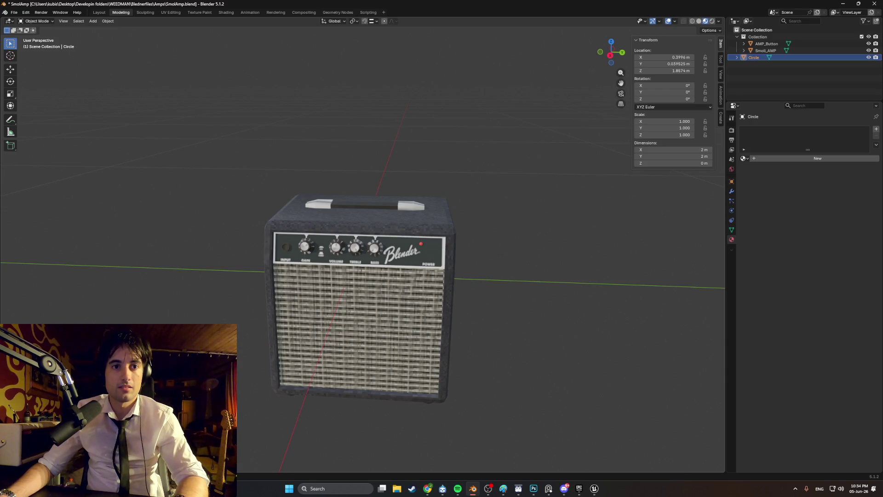
scroll(350, 283, "down", 5)
scroll(348, 272, "up", 2)
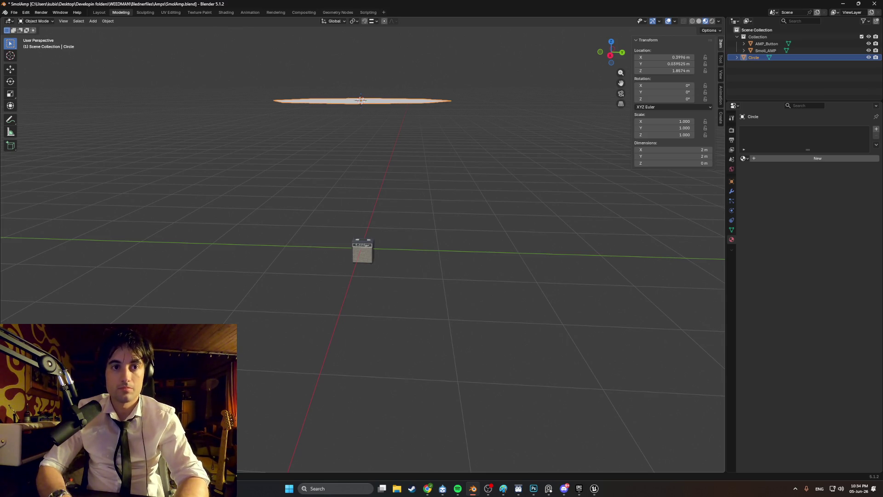
key("ctrl+z")
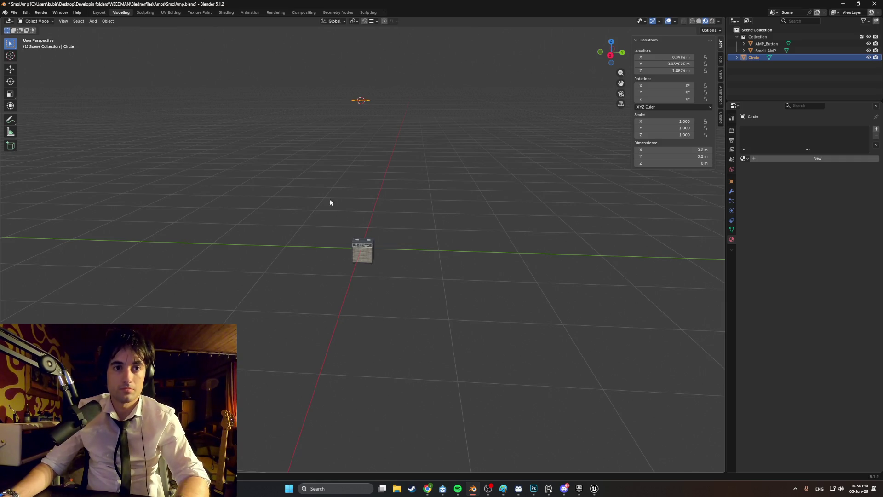
mouse_move(358, 131)
middle_mouse_down("shift")
mouse_move(373, 292)
mouse_move(384, 174)
mouse_move(377, 244)
mouse_move(380, 215)
middle_mouse_up("shift")
scroll(382, 281, "up", 5)
scroll(376, 244, "down", 3)
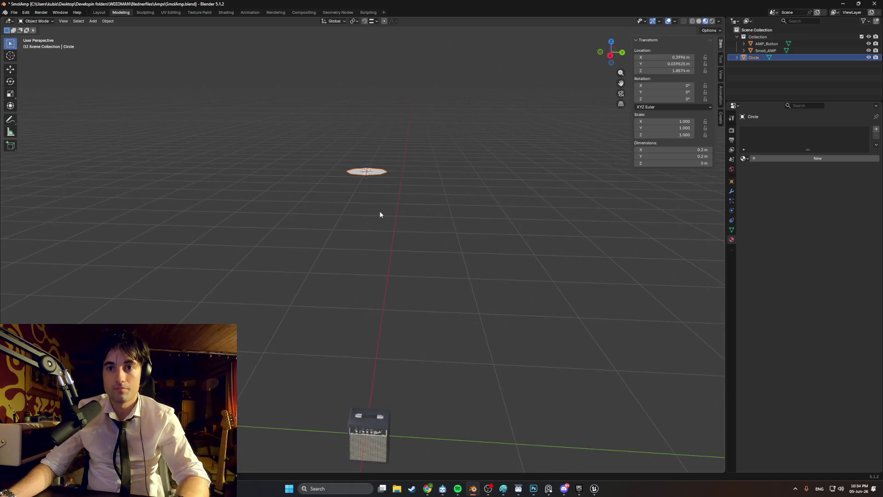
Move the circle along Z until it sits below the amp.
key("g")
key("z")
left_click(410, 393)
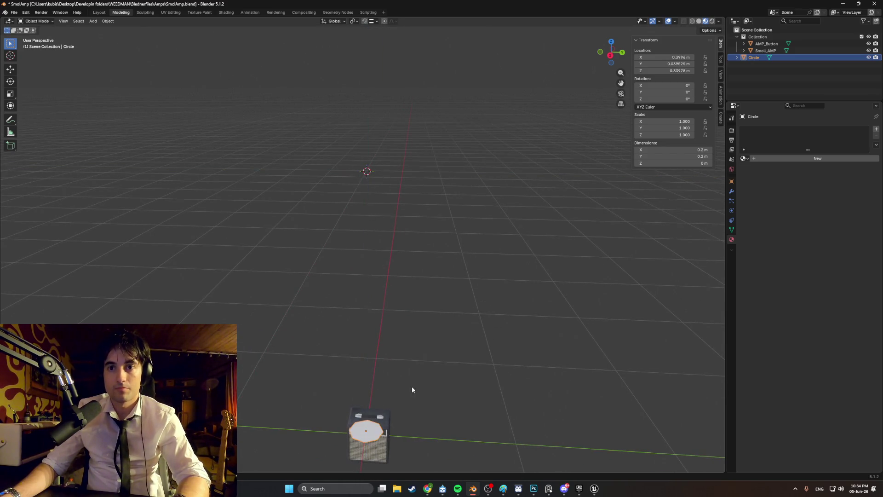
middle_click_drag(410, 389, 420, 129, "shift")
key("g")
key("z")
left_click(408, 221)
scroll(399, 260, "up", 3)
scroll(400, 261, "up", 3)
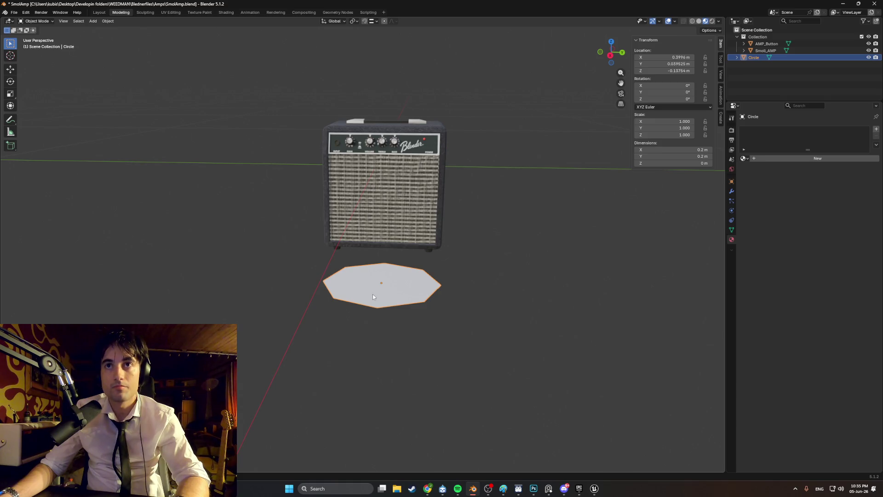
middle_click_drag(373, 296, 404, 291)
Extrude the circle's faces upward twice into a tall octagonal prism.
key("Tab")
left_click(331, 271)
middle_click_drag(331, 271, 380, 262)
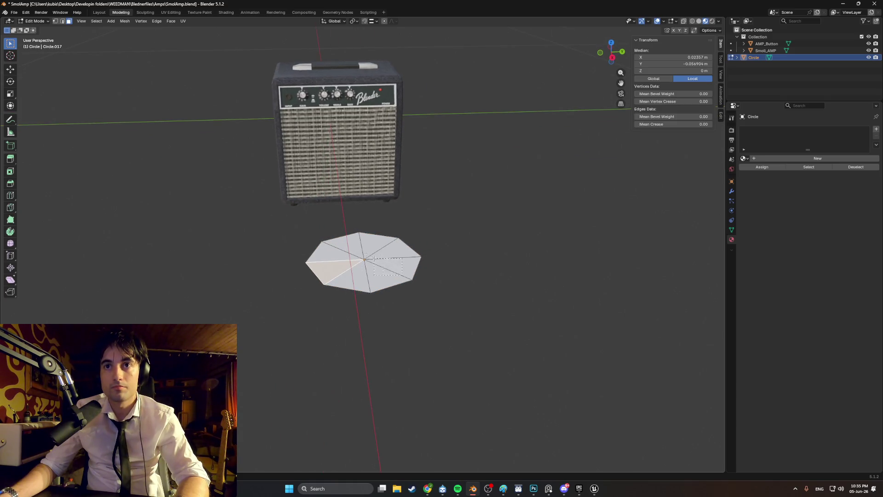
key("e")
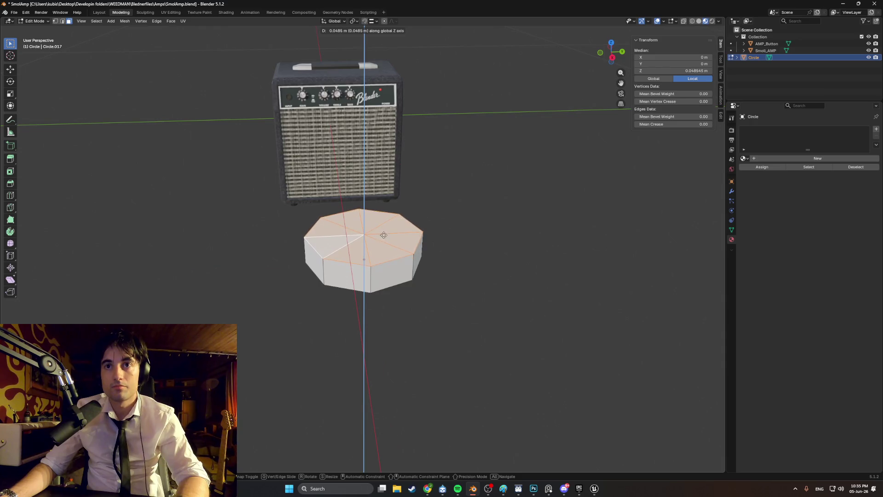
left_click(381, 237)
mouse_move(381, 238)
middle_mouse_down()
mouse_move(414, 230)
mouse_move(306, 271)
mouse_move(285, 261)
mouse_move(380, 250)
middle_mouse_up()
key("e")
left_click(284, 264)
Scale the prism down and delete its bottom face to leave it open.
key("Tab")
key("s")
left_click(316, 269)
mouse_move(316, 270)
middle_mouse_down()
mouse_move(306, 244)
mouse_move(305, 306)
mouse_move(357, 308)
middle_mouse_up()
key("Tab")
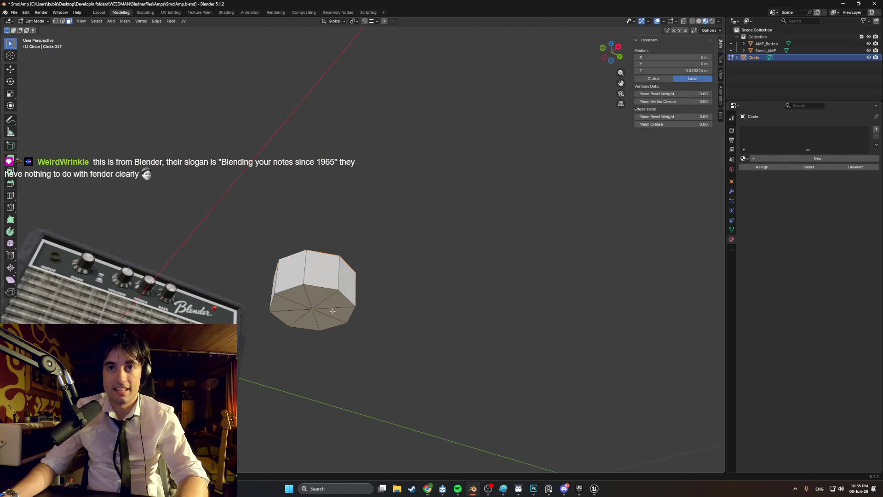
left_click(332, 308)
key("x")
left_click(294, 307)
Shrink the whole prism to 0.111 scale and view it in Front Ortho.
mouse_move(293, 309)
middle_mouse_down()
mouse_move(335, 280)
mouse_move(353, 202)
middle_mouse_up()
left_click(335, 199)
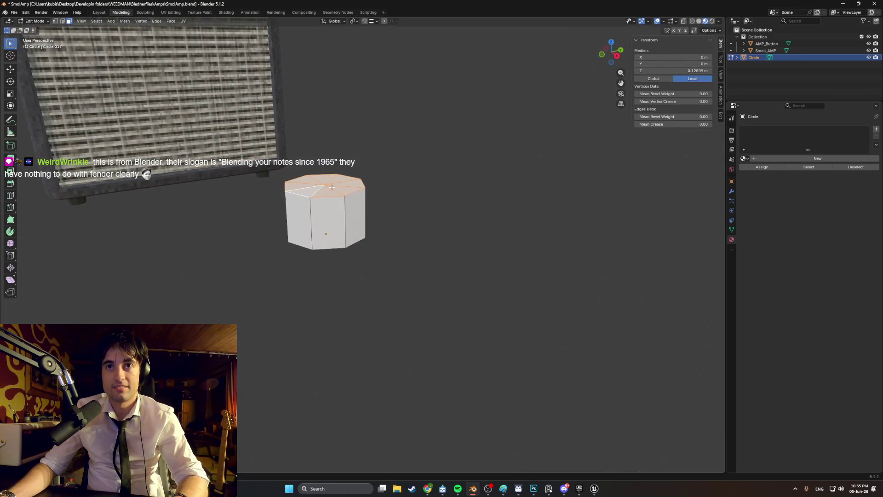
key("Tab")
key("s")
left_click(350, 216)
mouse_move(349, 216)
middle_mouse_down()
mouse_move(365, 209)
mouse_move(278, 246)
middle_mouse_up()
key("KP_1")
In wireframe, move the prism up level with the amp's top and frame it.
key("z")
key("g")
key("x")
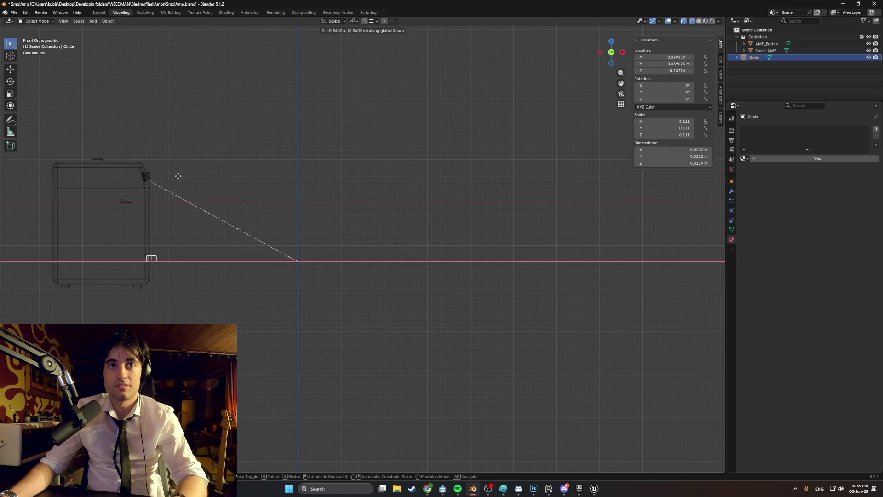
key("z")
left_click(155, 137)
scroll(295, 181, "up", 5)
middle_click_drag(296, 181, 257, 252, "shift")
scroll(257, 252, "up", 3)
mouse_move(276, 222)
middle_mouse_down("shift")
mouse_move(414, 225)
mouse_move(432, 206)
middle_mouse_up("shift")
scroll(491, 223, "up", 3)
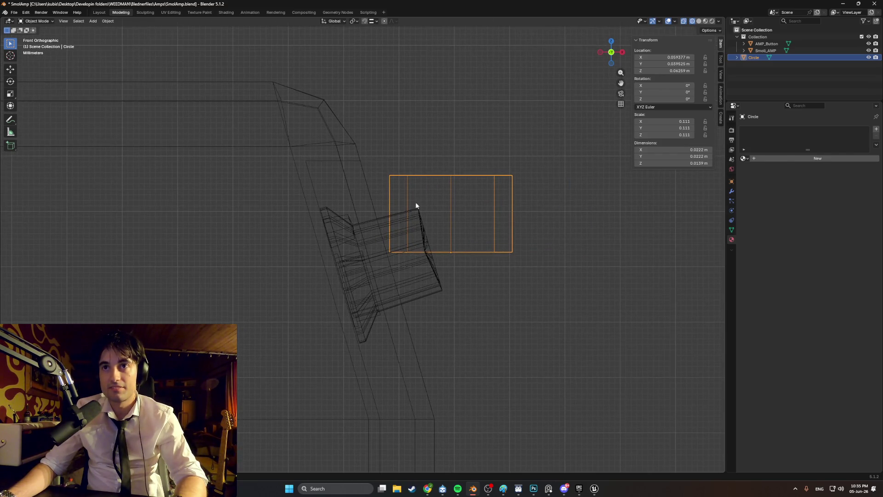
Tilt the part to 72.84° and position it on the amp panel.
key("s")
key("r")
left_click(472, 239)
key("g")
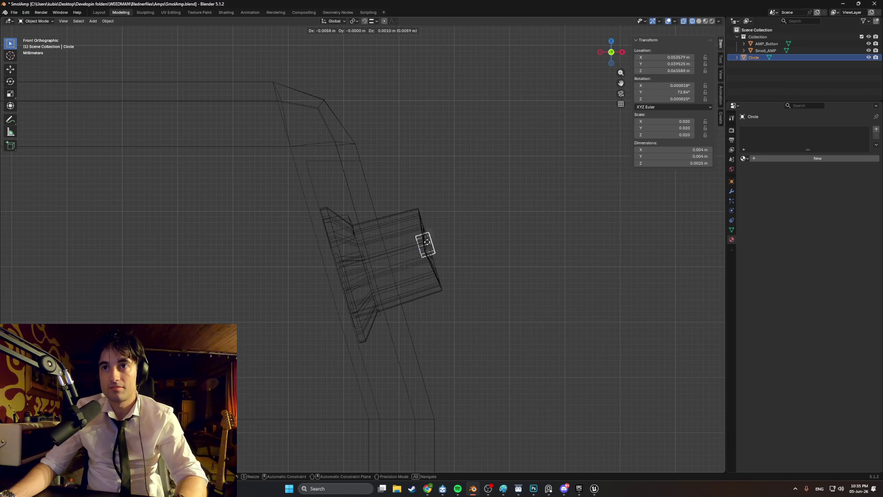
left_click(344, 240)
scroll(337, 238, "up", 6)
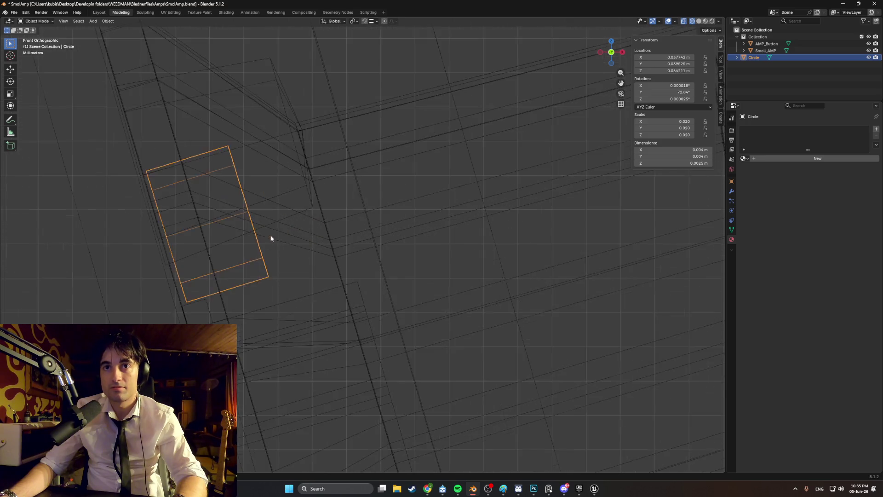
key("g")
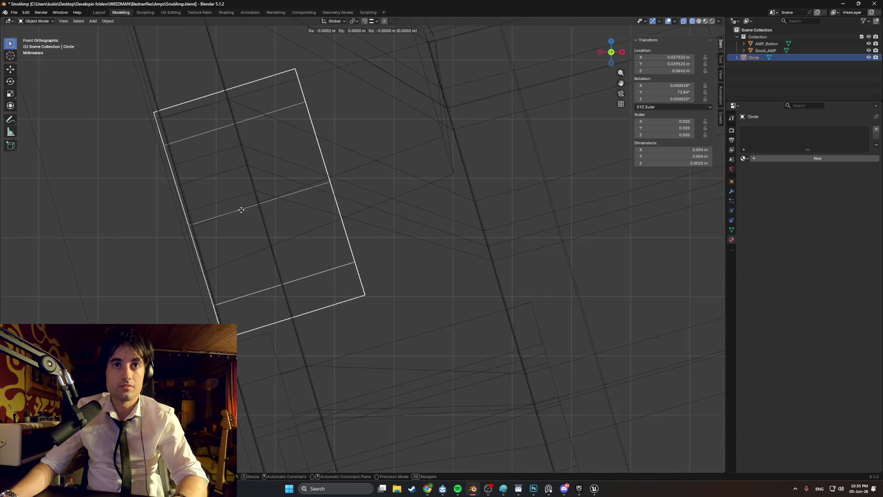
left_click(328, 208)
scroll(377, 211, "down", 3)
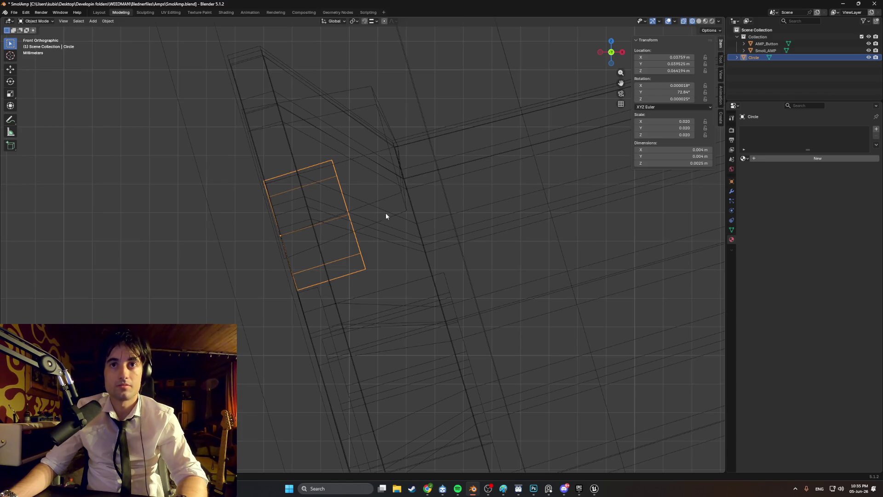
Check the part in Material Preview and shift it along the Y axis.
key("shift+z")
middle_click_drag(416, 225, 365, 233)
scroll(365, 233, "down", 8)
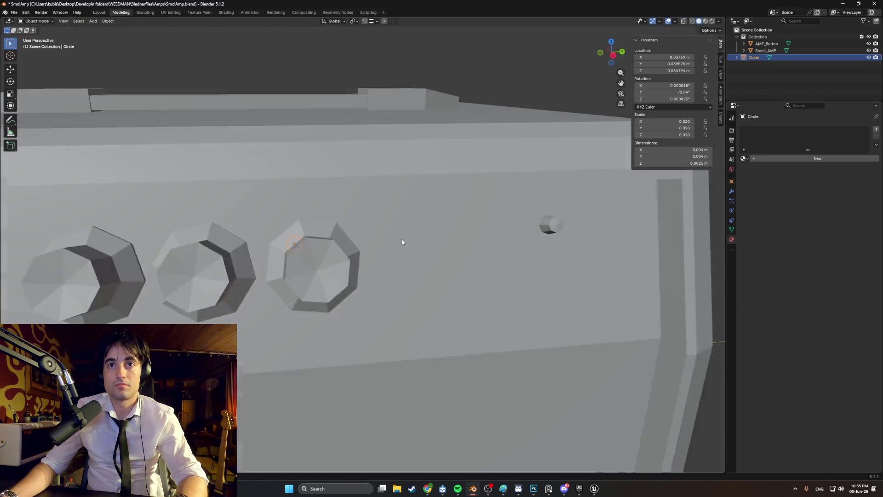
key("z")
scroll(308, 257, "down", 2)
key("g")
key("y")
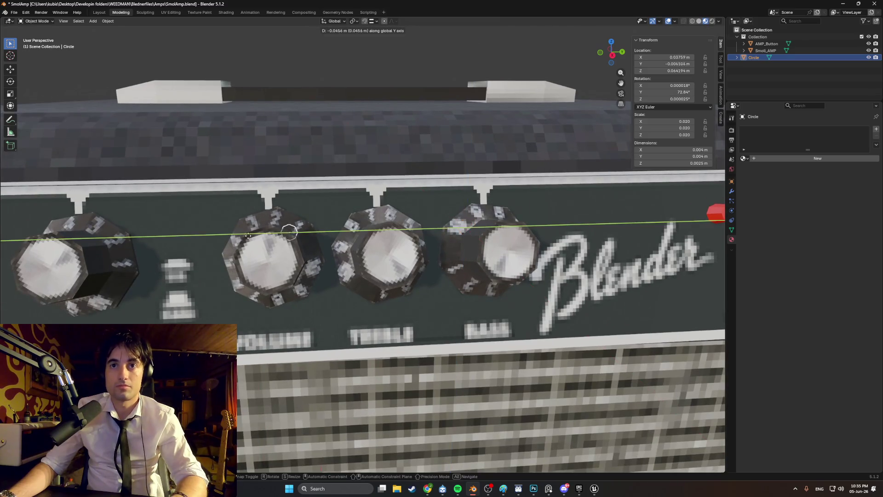
left_click(156, 241)
Refine the part's Y position and enlarge it slightly.
middle_click_drag(153, 241, 346, 233)
key("g")
key("y")
left_click(351, 244)
key("s")
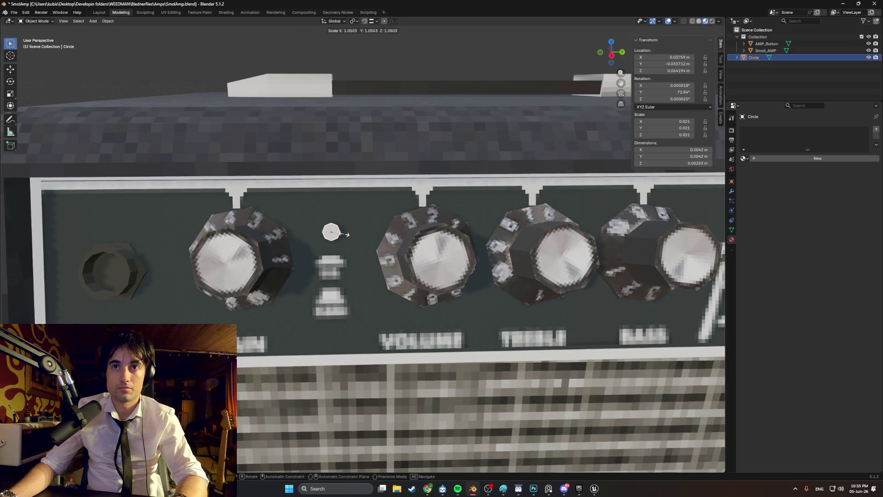
left_click(348, 233)
mouse_move(339, 242)
middle_mouse_down()
mouse_move(363, 241)
mouse_move(358, 229)
mouse_move(396, 230)
middle_mouse_up()
Re-tilt the small light to about 73.7° in Front Ortho wireframe.
key("shift+z")
key("KP_3")
key("KP_1")
scroll(402, 189, "up", 8)
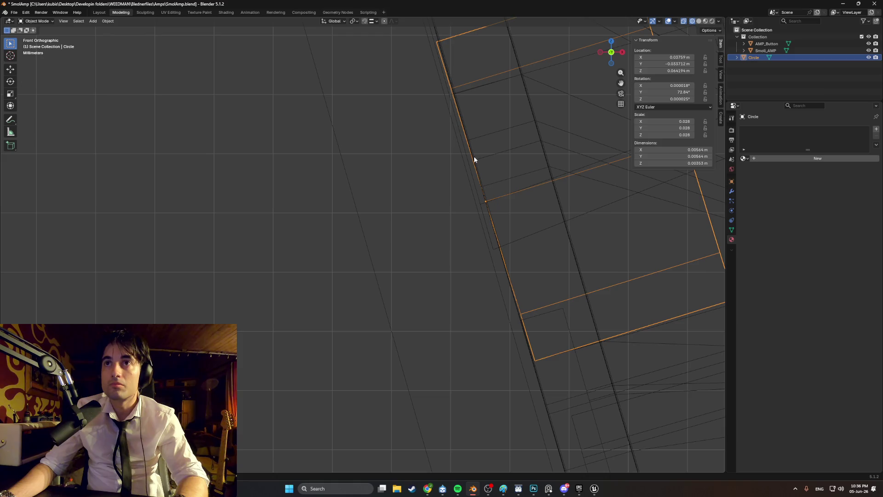
key("r")
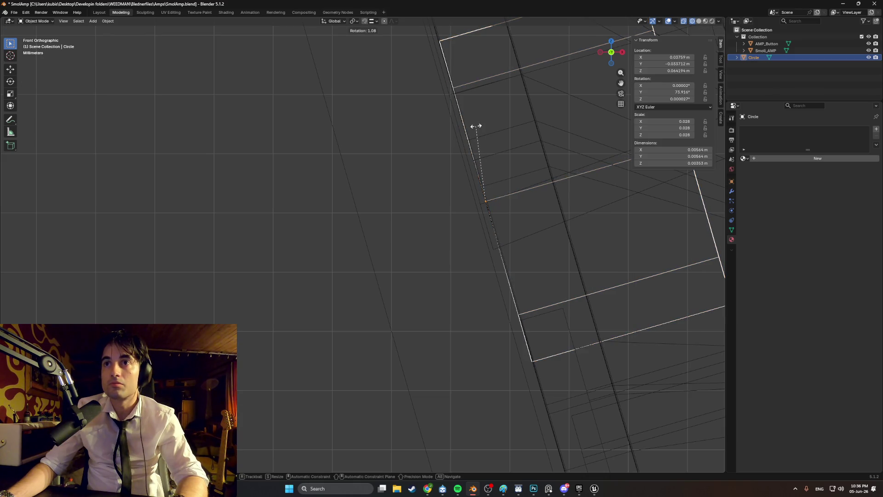
left_click(476, 125)
scroll(477, 155, "down", 5)
middle_click_drag(477, 155, 345, 191)
scroll(388, 192, "down", 3)
Check the light against the front panel in Material Preview shading.
key("z")
left_click(374, 214)
scroll(374, 215, "up", 3)
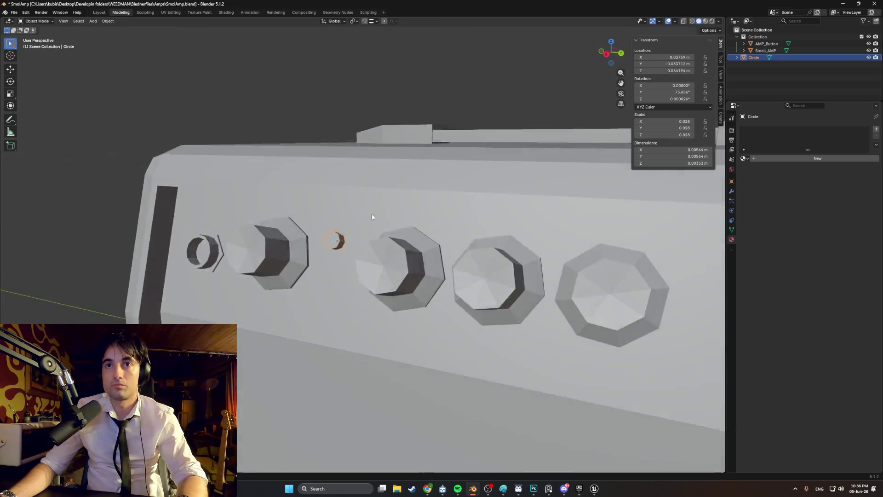
key("z")
left_click(364, 276)
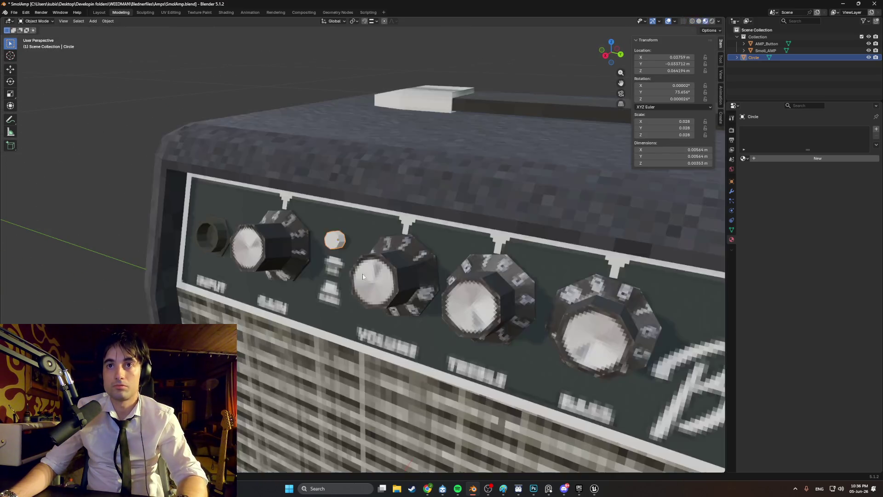
scroll(336, 255, "up", 2)
scroll(336, 255, "down", 2)
mouse_move(335, 256)
middle_mouse_down()
mouse_move(454, 213)
mouse_move(457, 236)
middle_mouse_up()
scroll(462, 230, "up", 5)
key("Tab")
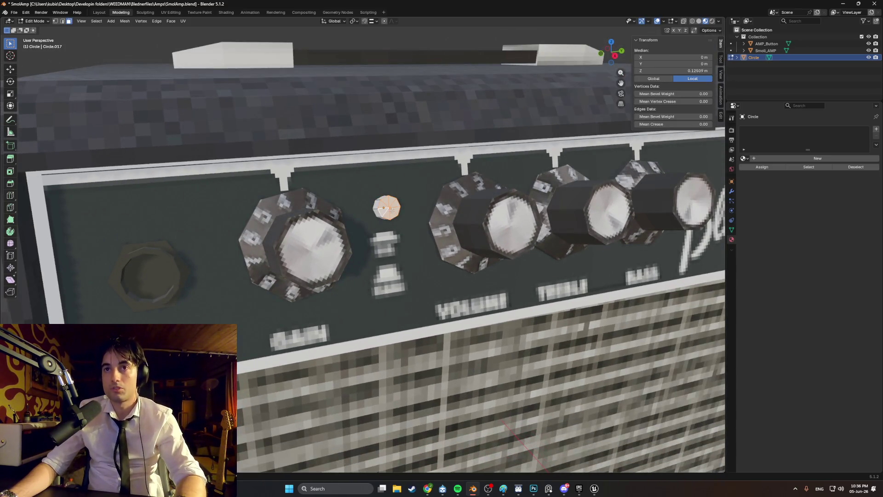
Link SmolAMP_Mat to the light and unwrap it with Smart UV Project.
left_click(744, 159)
left_click(751, 185)
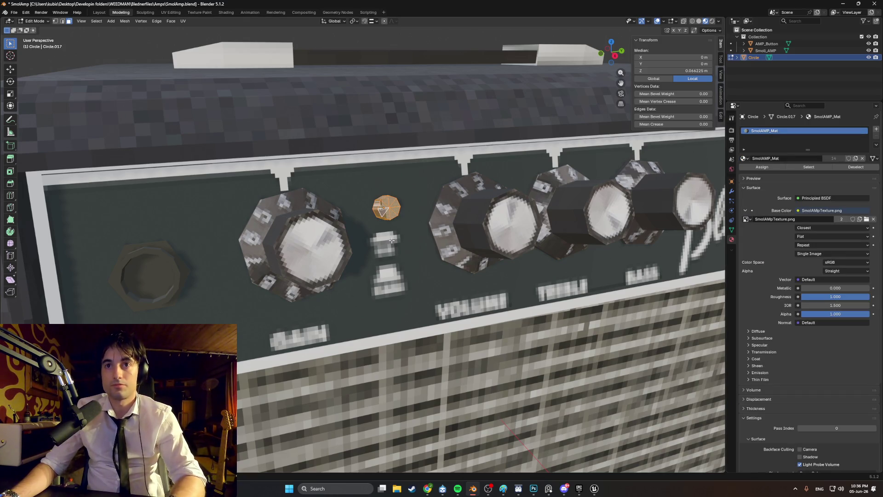
key("u")
key("Up")
key("Up")
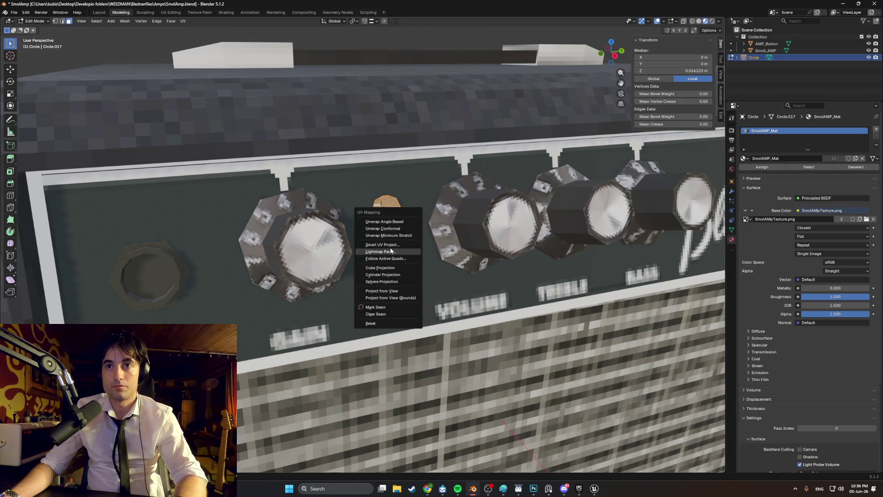
key("Return")
left_click(377, 310)
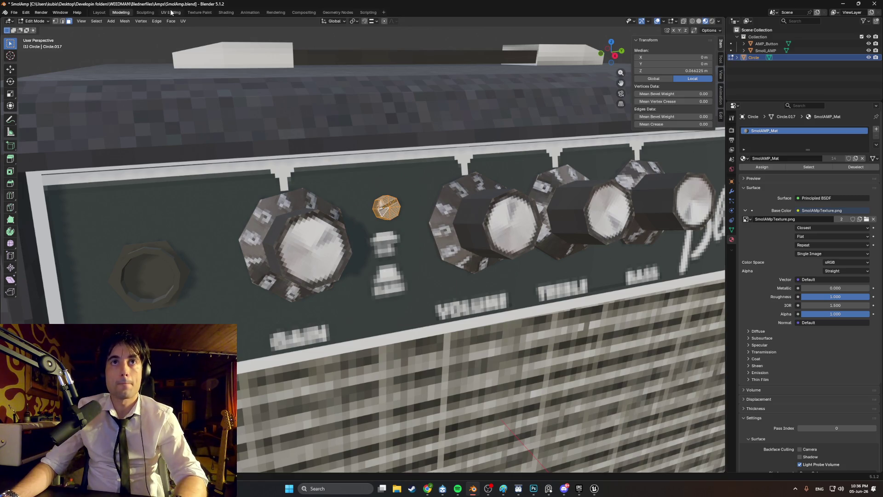
In UV Editing, shrink the light's UV islands onto the texture's orange area.
left_click(171, 13)
scroll(189, 209, "down", 8)
key("s")
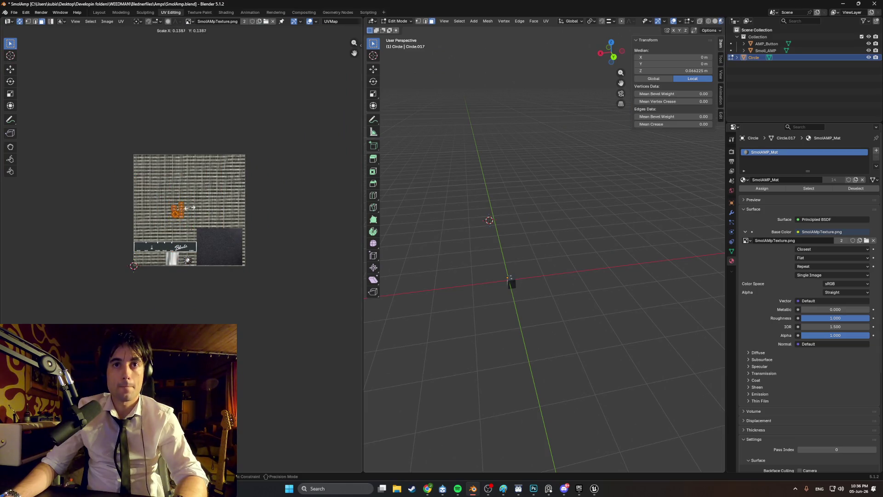
left_click(189, 208)
scroll(189, 208, "up", 10)
mouse_move(138, 42)
middle_mouse_down()
mouse_move(139, 257)
mouse_move(225, 244)
middle_mouse_up()
key("s")
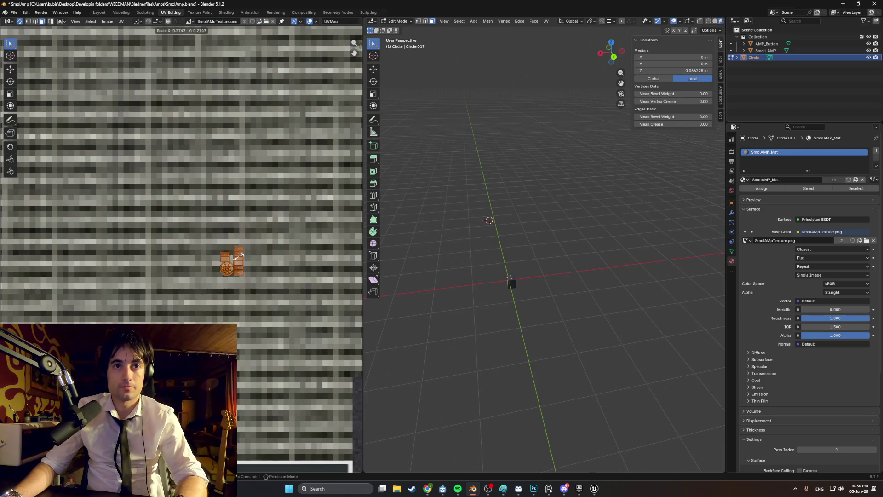
left_click(99, 228)
scroll(107, 222, "up", 6)
mouse_move(107, 225)
middle_mouse_down()
mouse_move(54, 225)
mouse_move(207, 225)
middle_mouse_up()
key("s")
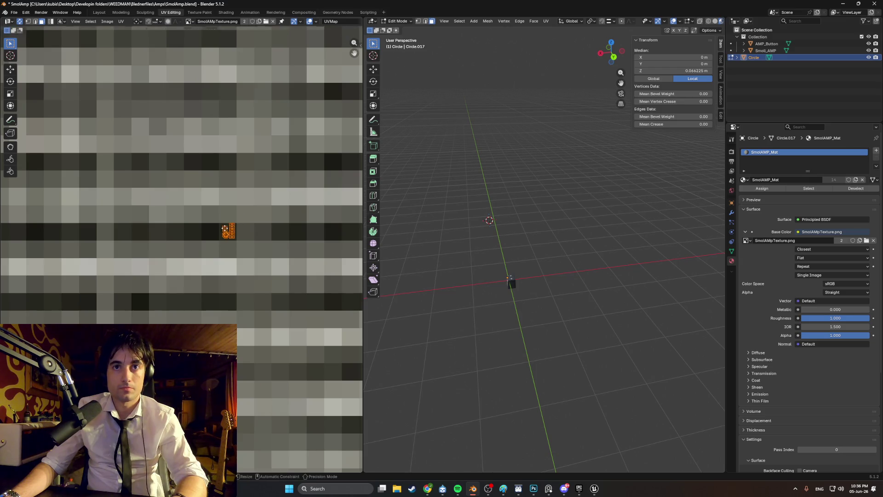
left_click(210, 231)
Walk up to the amp's control panel to check the light's colour.
mouse_move(472, 224)
middle_mouse_down()
mouse_move(489, 252)
mouse_move(508, 55)
mouse_move(547, 193)
mouse_move(507, 301)
middle_mouse_up()
scroll(547, 189, "up", 5)
key("shift+grave")
key("w")
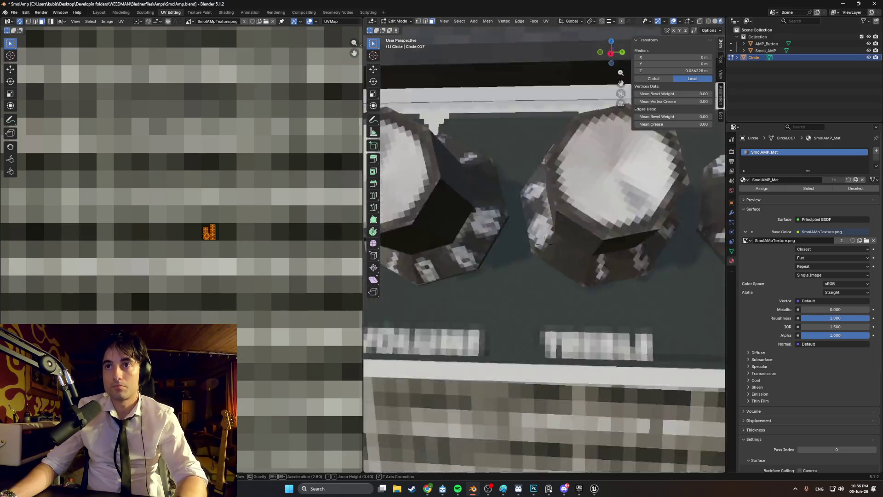
key("s")
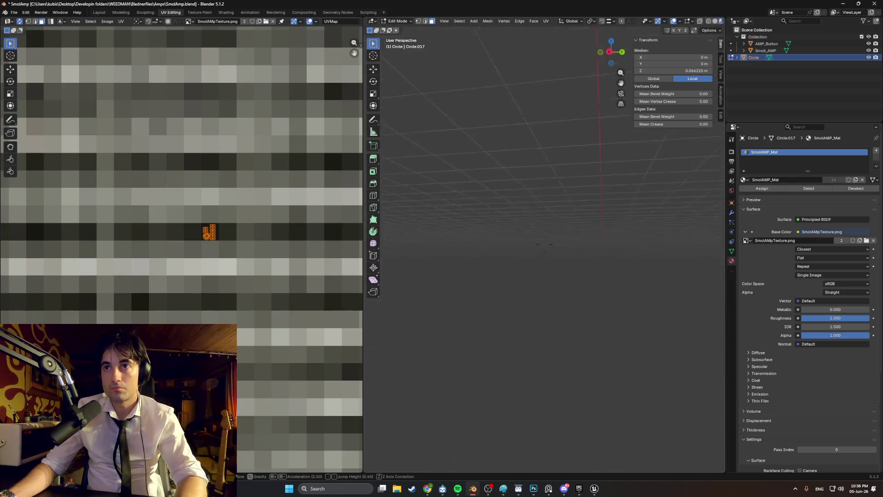
mouse_move(544, 244)
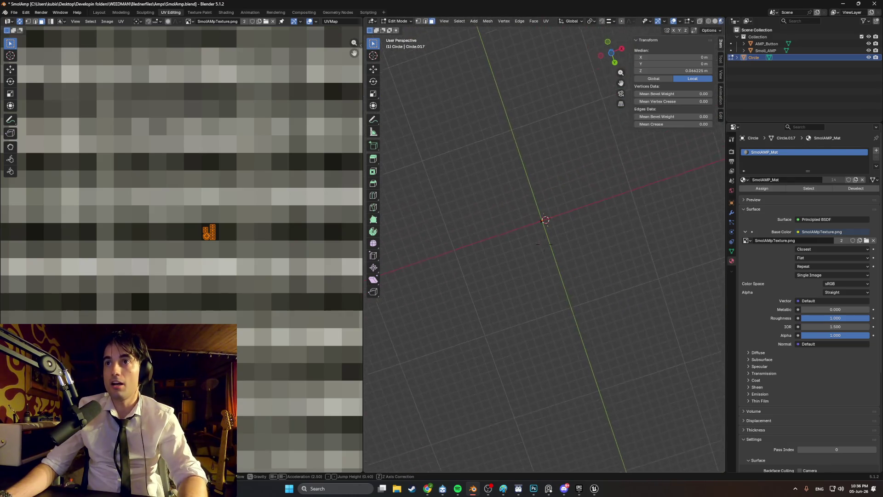
key("Escape")
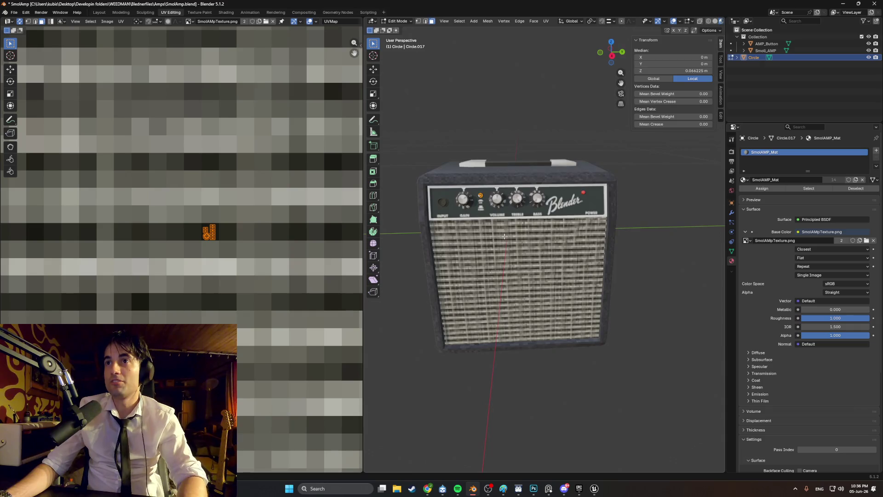
scroll(474, 247, "up", 5)
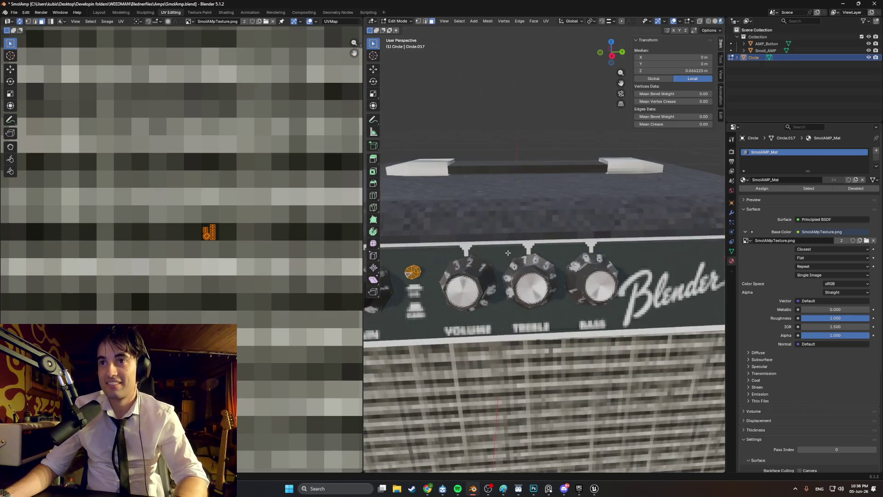
scroll(486, 276, "down", 2)
Deselect all vertices and return the light to Object Mode.
key("alt+a")
mouse_move(486, 275)
middle_mouse_down()
mouse_move(524, 219)
mouse_move(496, 225)
middle_mouse_up()
scroll(495, 225, "down", 3)
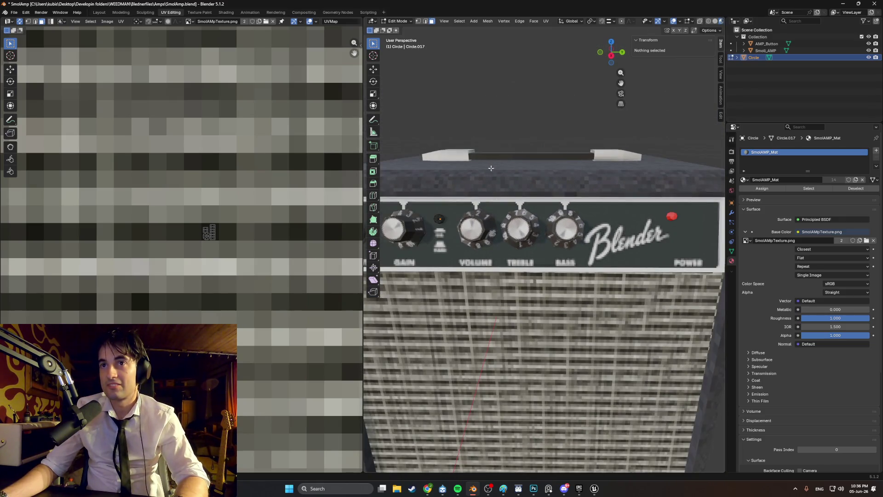
key("Tab")
middle_click_drag(492, 187, 504, 210)
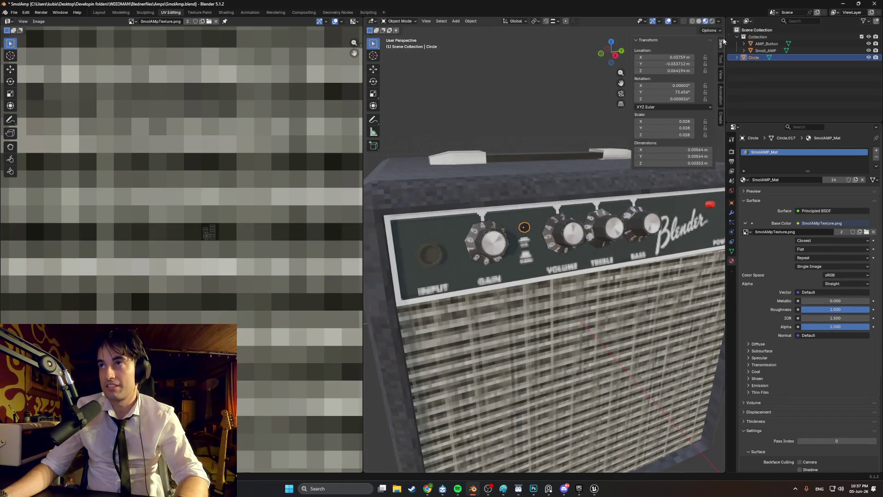
Inspect the Smoll_AMP's grille and top in the Blender viewport.
left_click(764, 50)
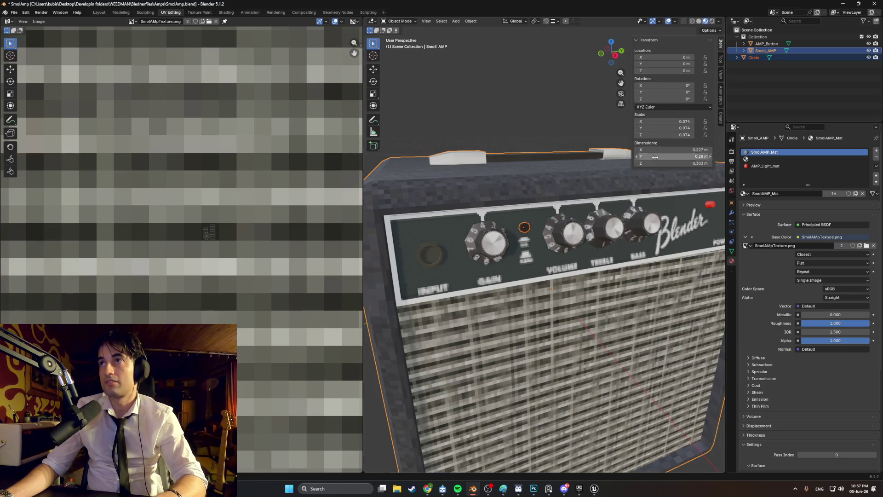
left_click(777, 87)
middle_click_drag(624, 172, 497, 179)
scroll(497, 179, "down", 5)
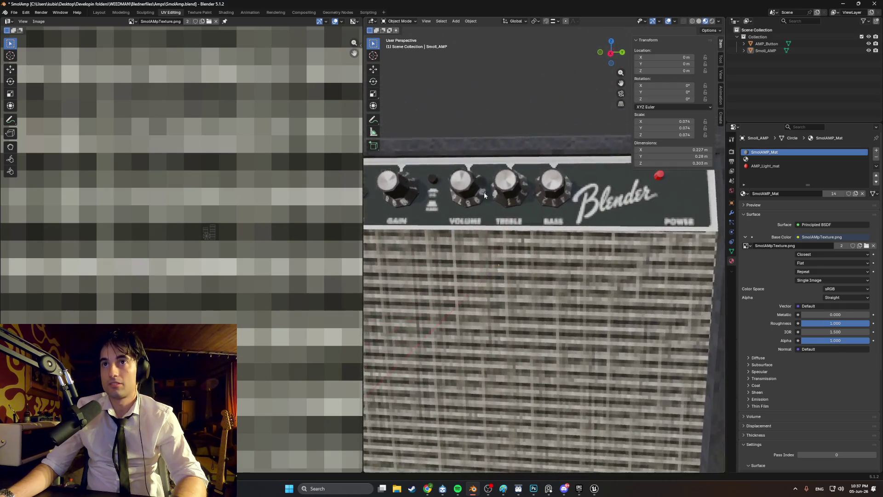
scroll(471, 206, "up", 4)
scroll(481, 198, "down", 2)
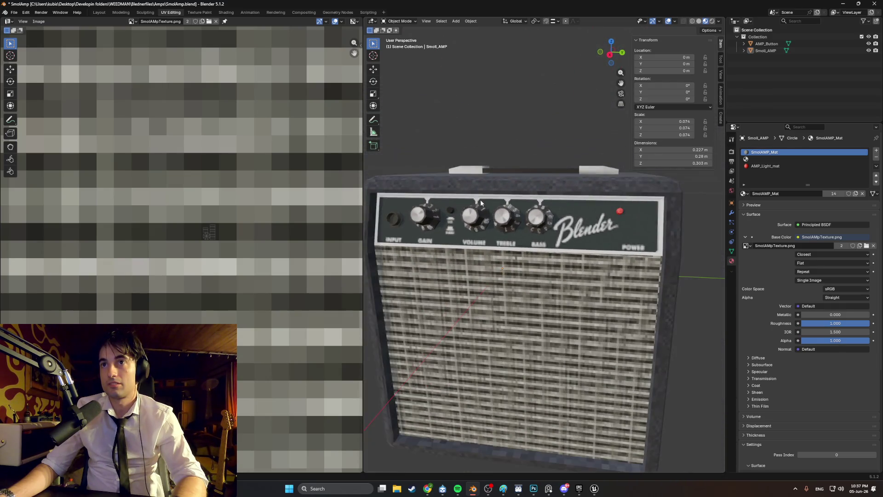
mouse_move(546, 133)
middle_mouse_down()
mouse_move(518, 172)
mouse_move(418, 166)
mouse_move(493, 180)
mouse_move(472, 175)
middle_mouse_up()
scroll(510, 182, "down", 5)
Save SmolAmp.blend, re-export AMP_Button and Smoll_AMP over SmolAmp.fbx, then return to Unreal.
key("ctrl+s")
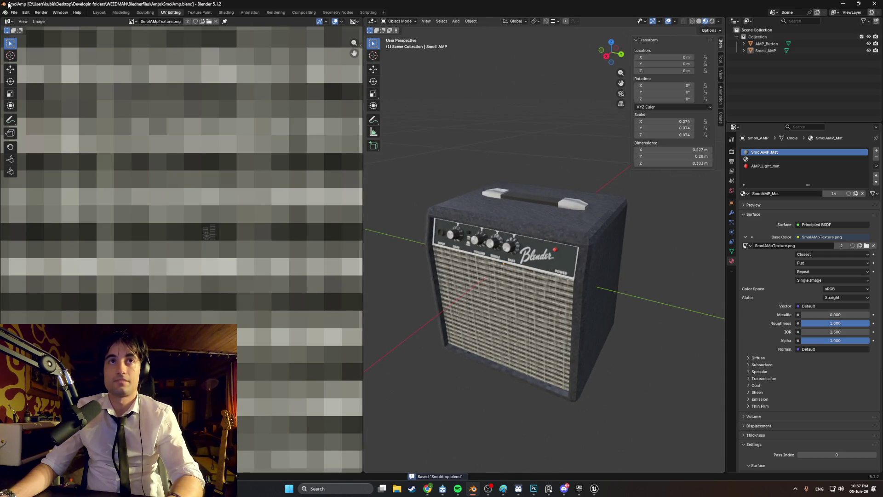
left_click(13, 12)
mouse_move(51, 118)
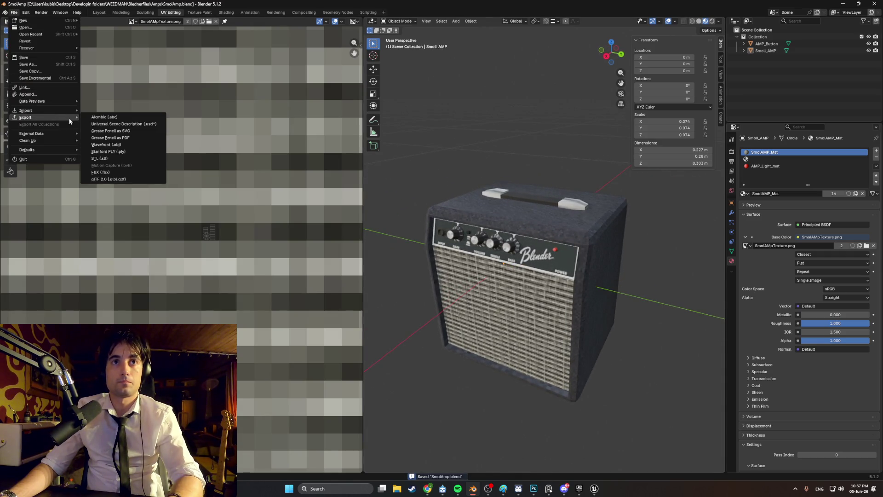
left_click(101, 172)
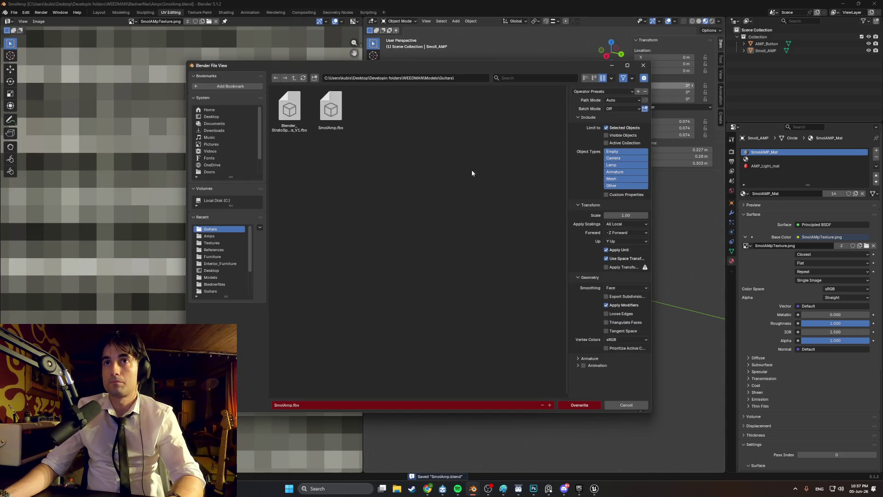
left_click(765, 45)
left_click(766, 50, "ctrl")
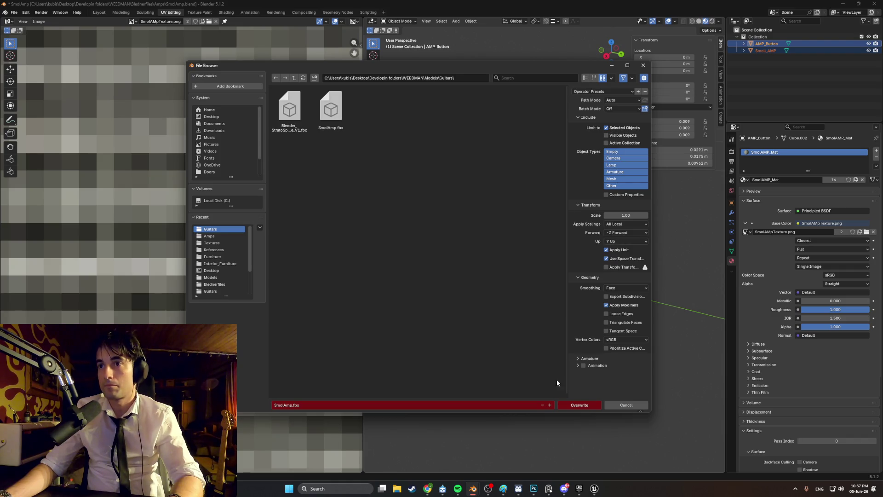
left_click(569, 405)
mouse_move(594, 488)
left_click(630, 455)
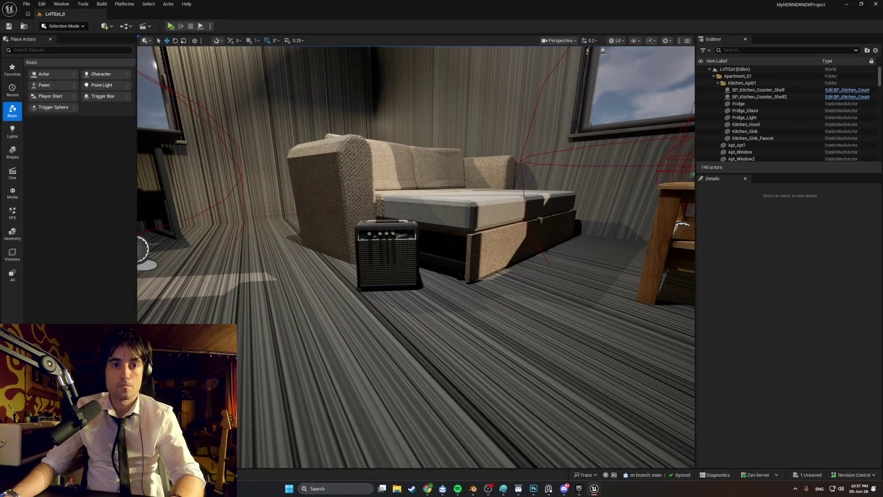
Reimport the updated Smoll_AMP mesh from the Content Drawer.
key("ctrl+space")
right_click(284, 352)
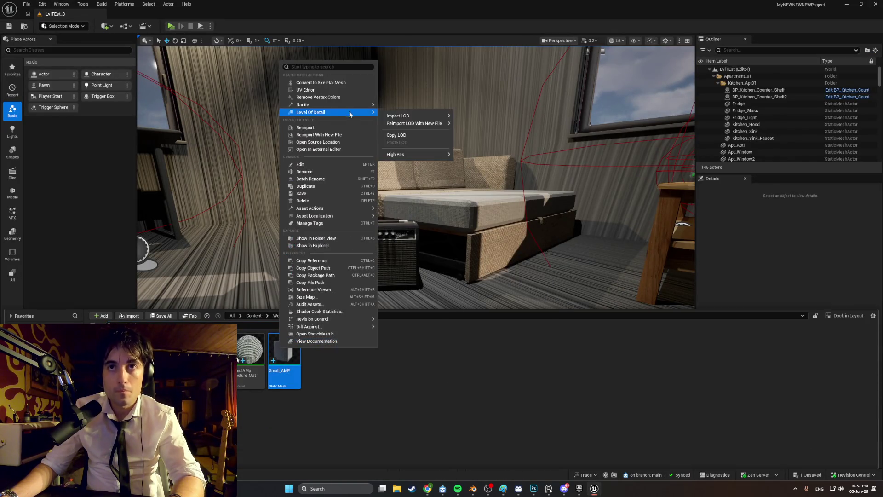
left_click(329, 127)
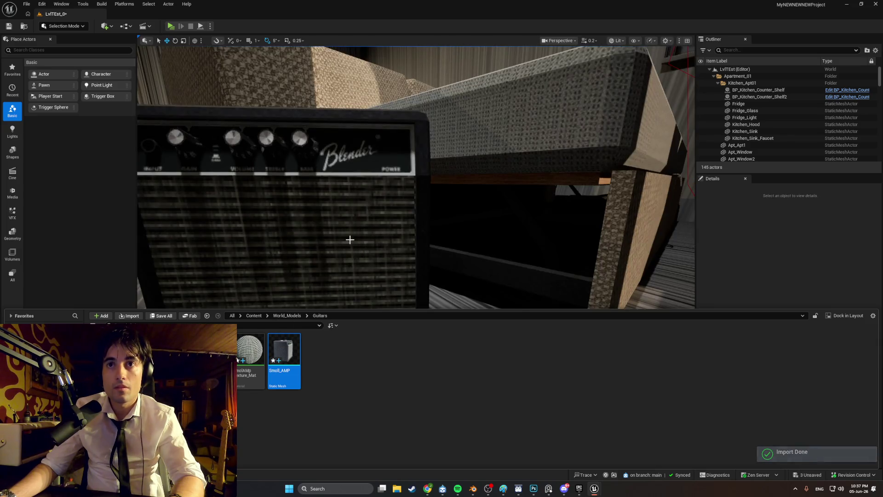
Switch the viewport to Unlit, turn toward the window, and launch a standalone playtest.
left_click(617, 40)
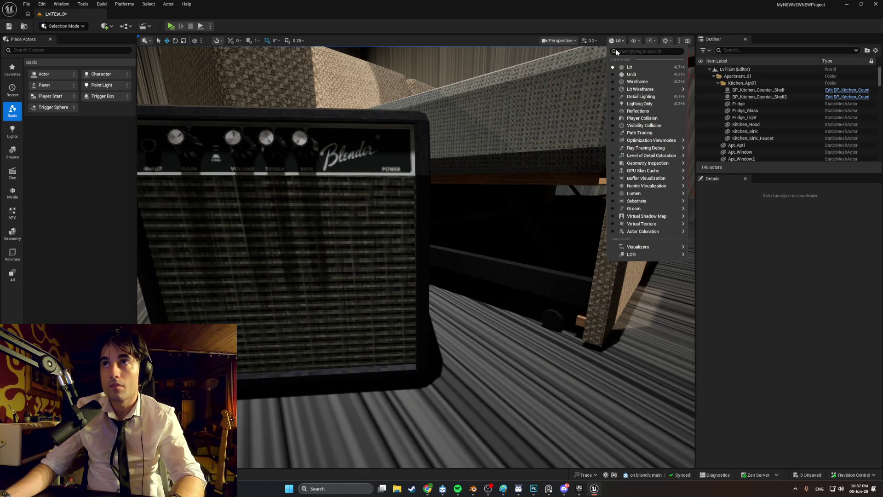
left_click(621, 73)
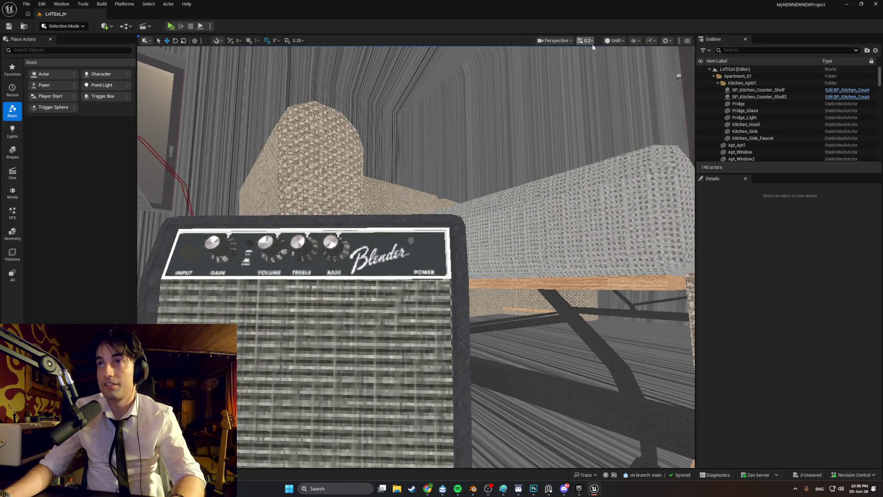
left_click(612, 43)
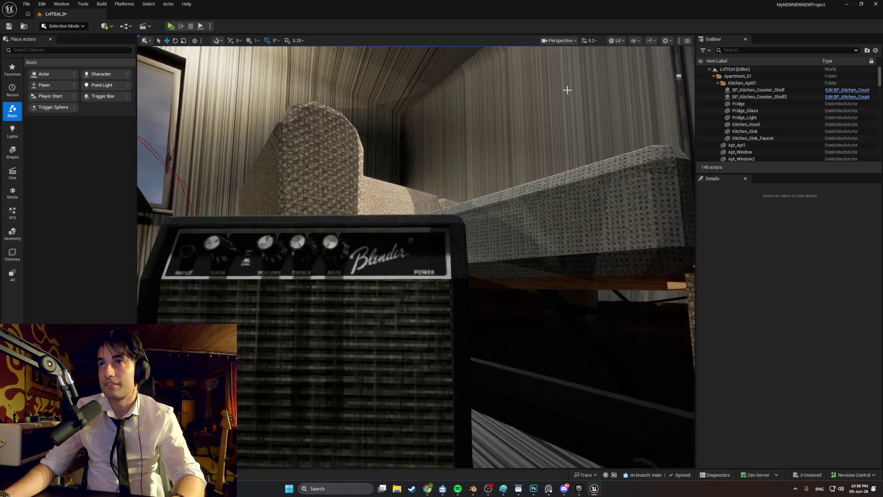
mouse_move(567, 90)
right_mouse_down()
mouse_move(593, 92)
mouse_move(406, 172)
right_mouse_up()
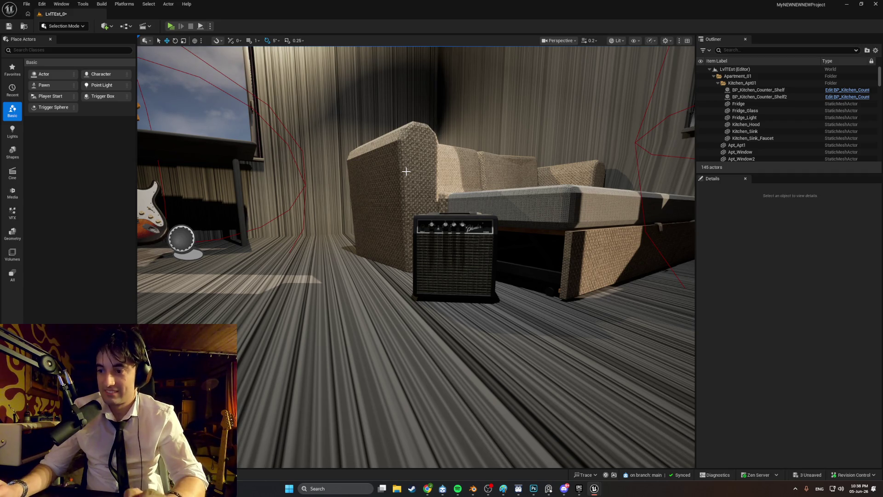
left_click(170, 26)
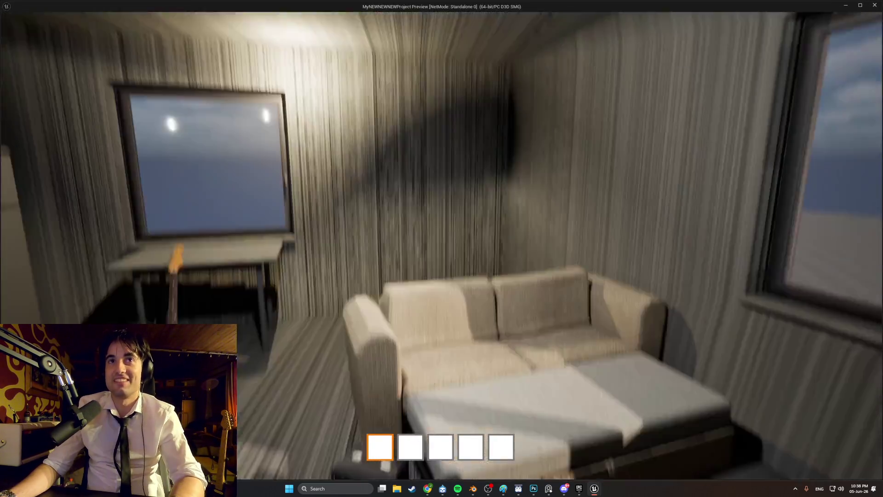
Walk around the sofa to view the amp and guitar, then exit the preview with Esc.
key("s")
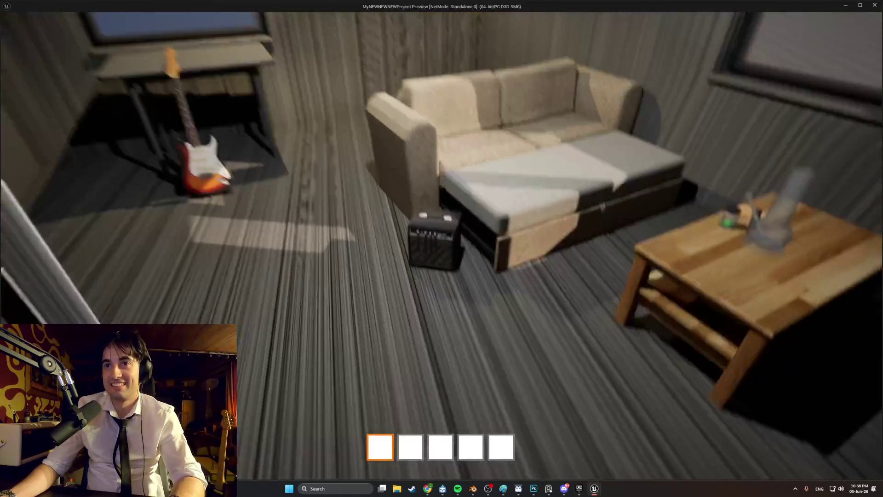
key("s")
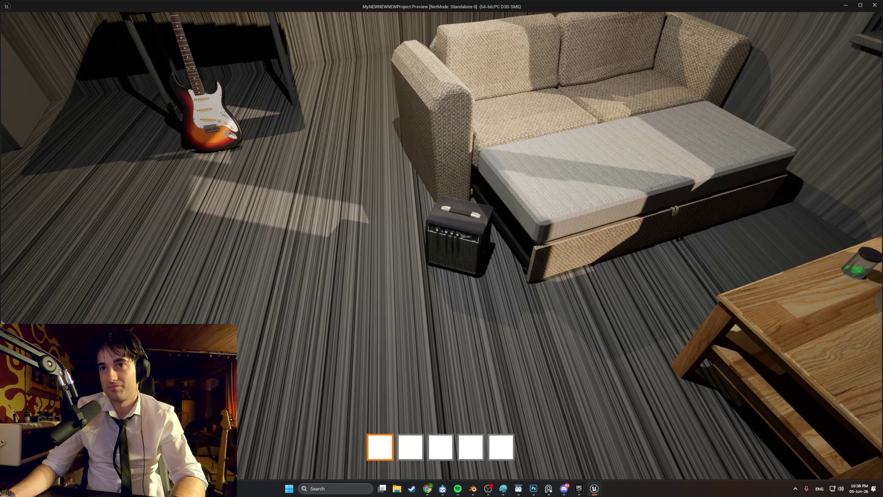
key("a")
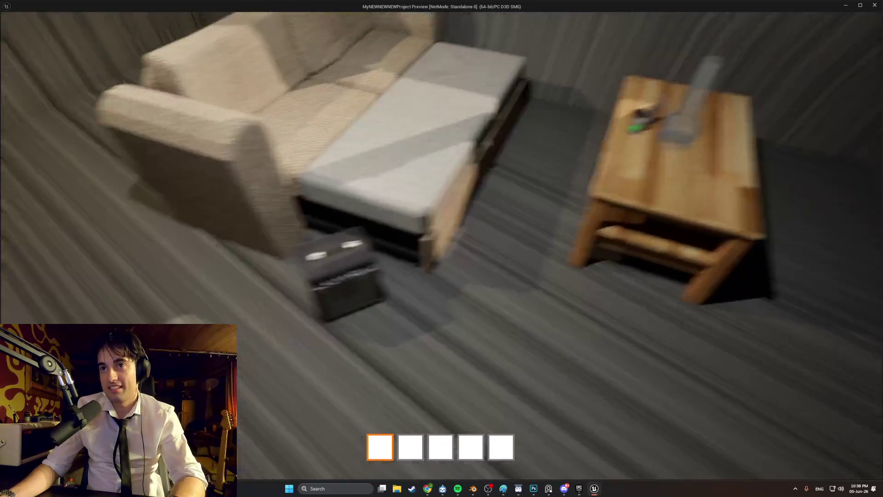
key("s")
key("s")
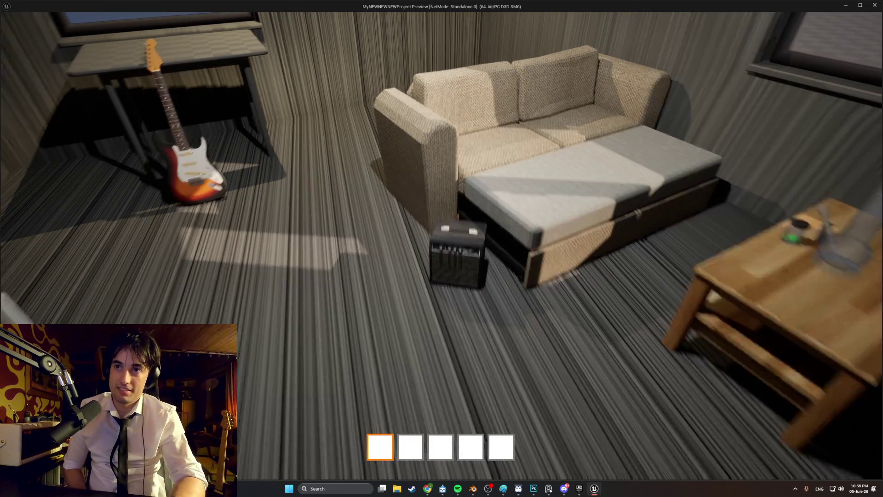
key("w")
key("w")
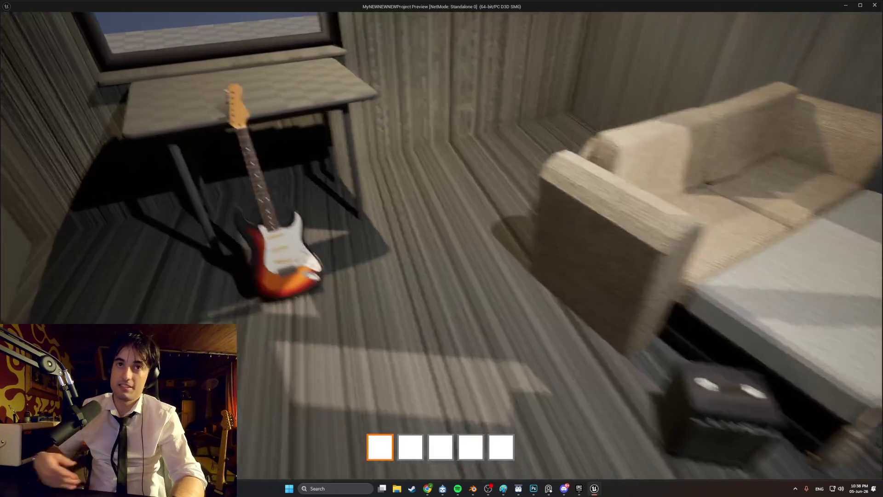
key("s")
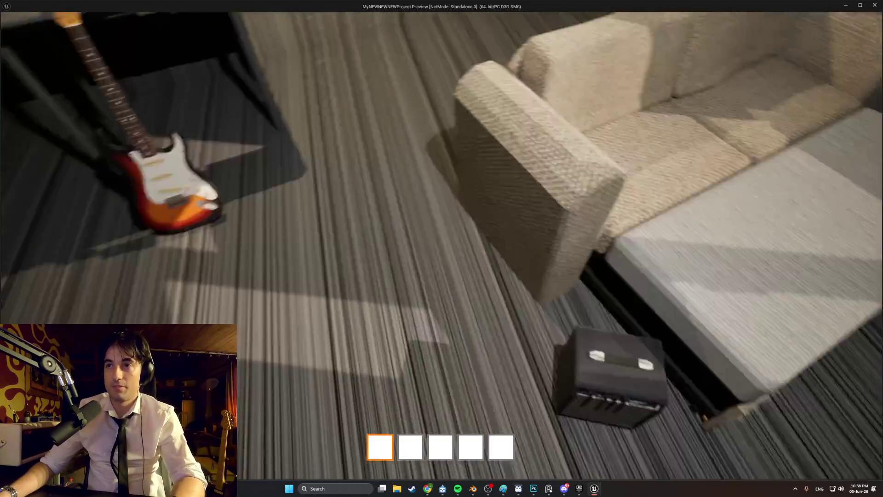
key("s")
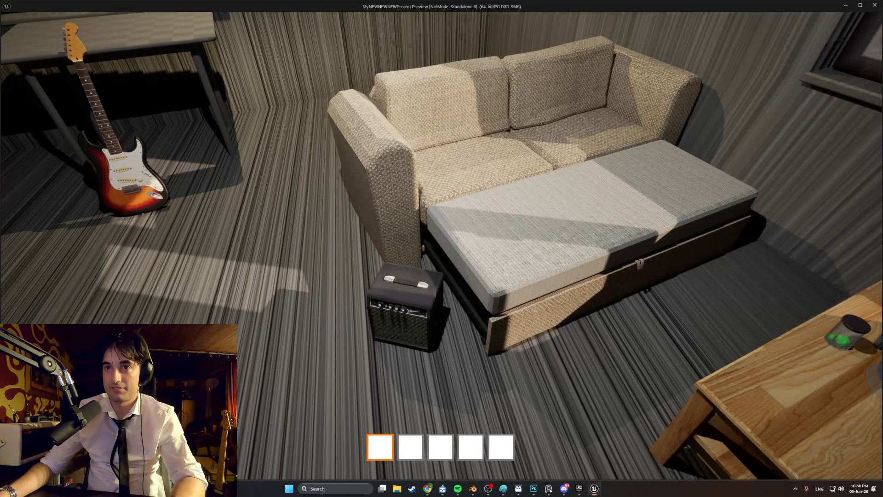
key("w")
key("Escape")
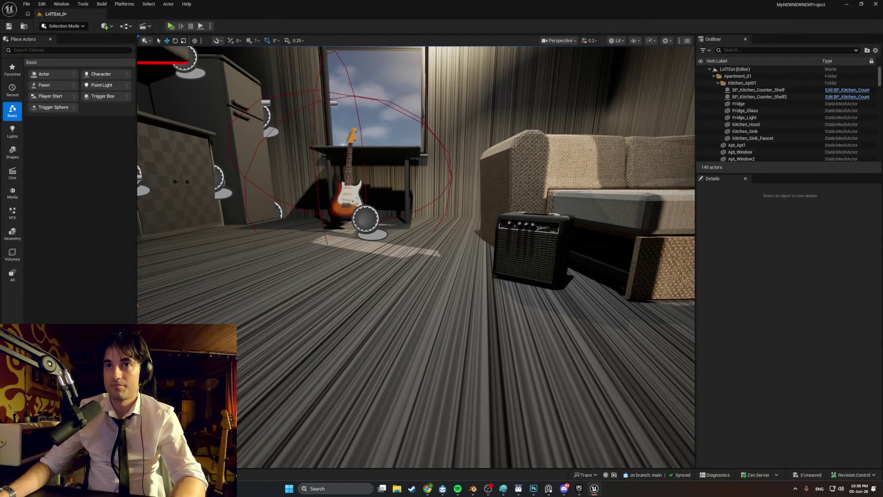
Locate the guitar's BP_Strat blueprint via Browse to Asset and open its full editor.
left_click(352, 198)
right_click(357, 212)
left_click(382, 231)
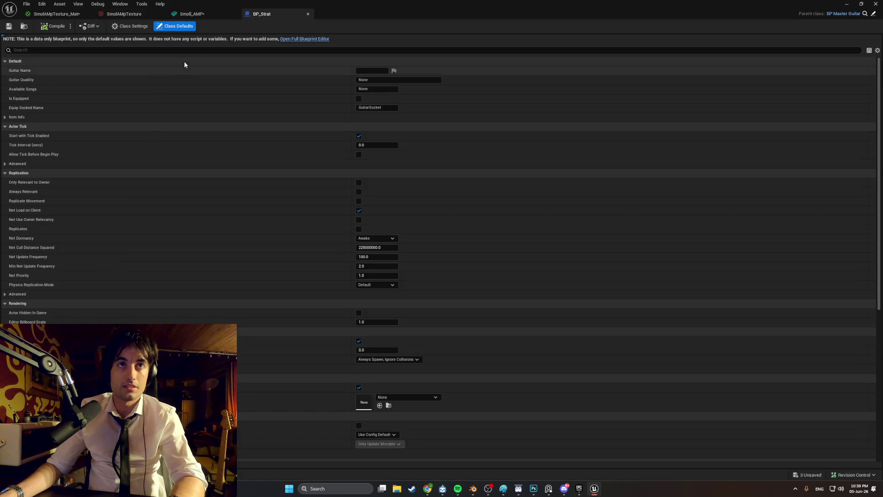
left_click(305, 39)
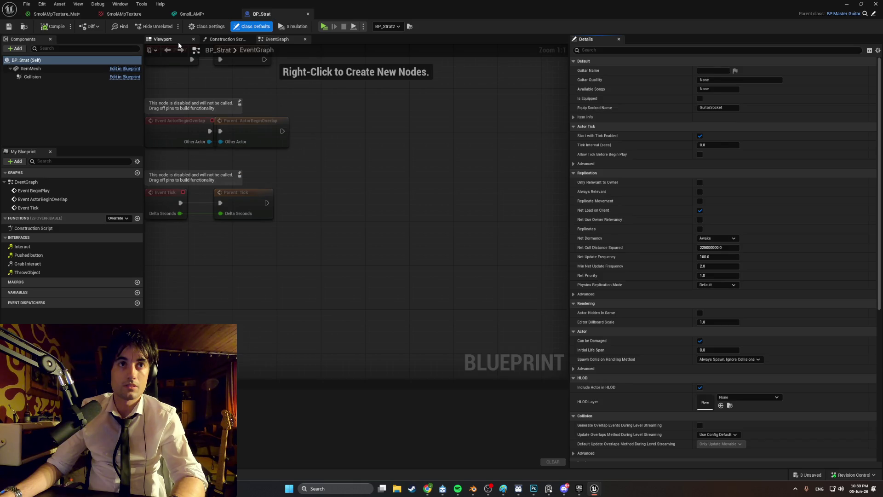
Review BP_Strat's Viewport and EventGraph, then switch to the Smoll_AMP mesh editor.
left_click(179, 42)
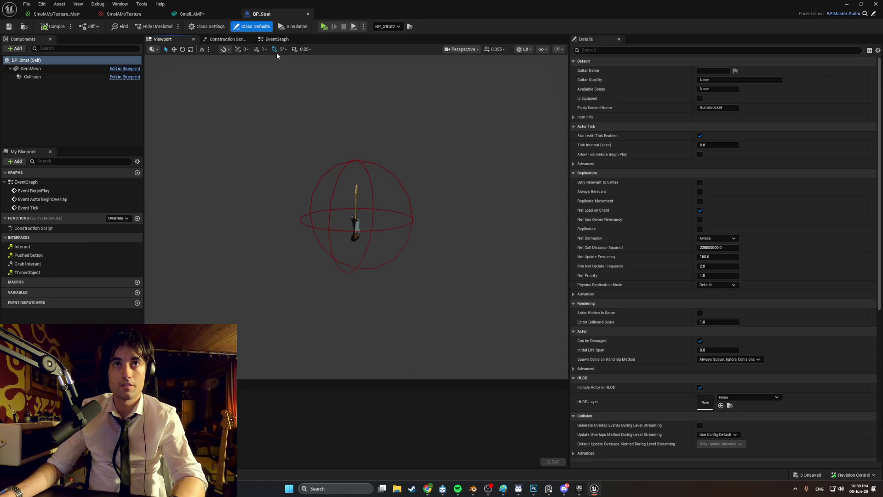
left_click(276, 40)
scroll(247, 239, "down", 4)
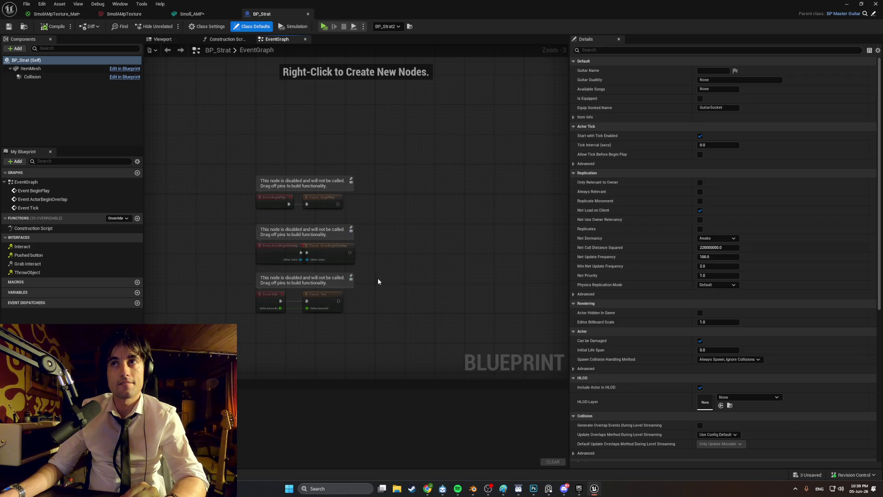
left_click(207, 14)
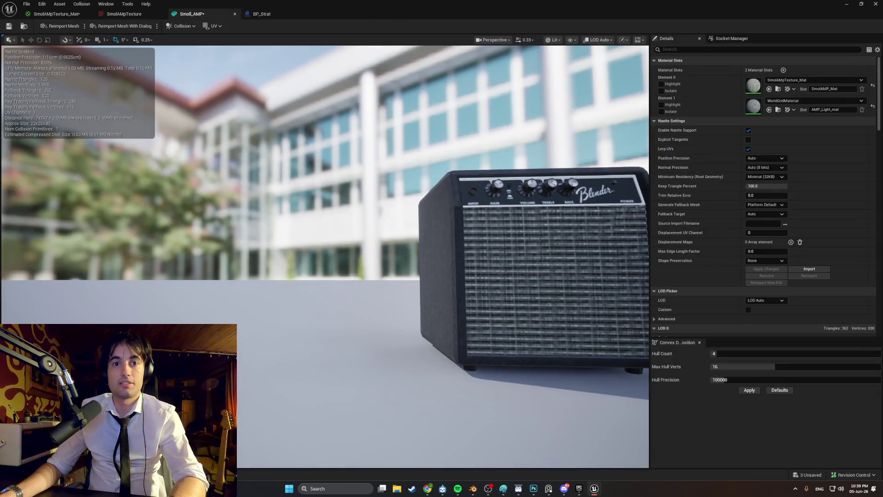
Open BP_SmolAMP in the full blueprint editor and frame its ItemMesh in the viewport.
key("ctrl+space")
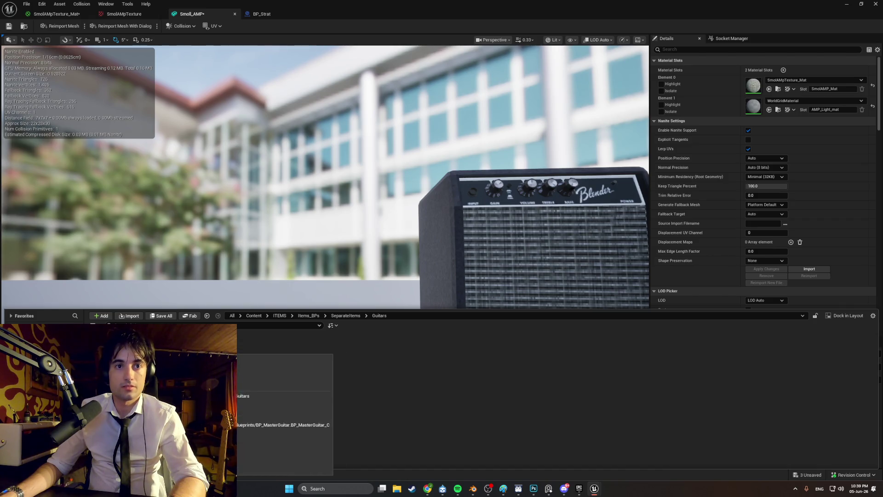
double_click(138, 342)
left_click(297, 38)
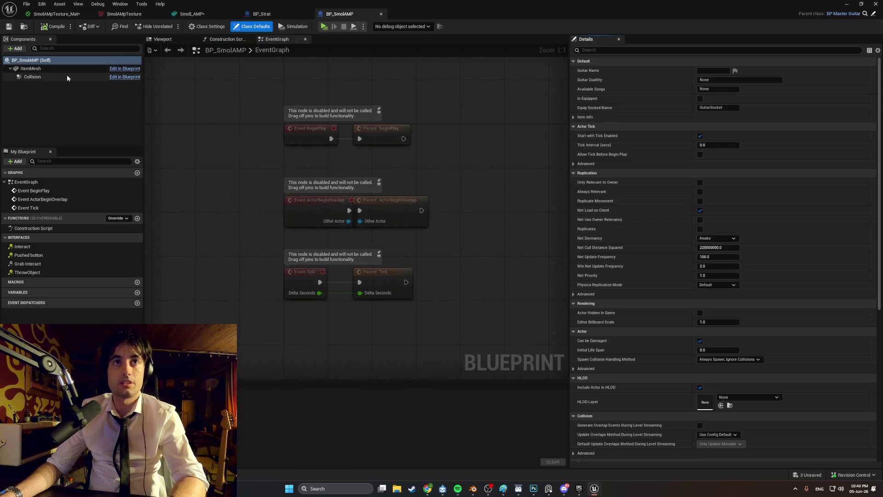
left_click(57, 70)
left_click(179, 42)
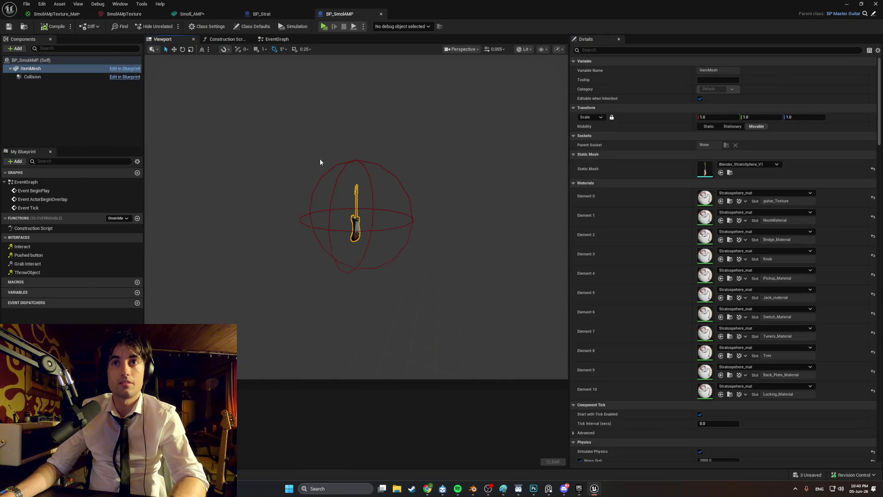
key("f")
Select the guitar mesh in the preview and open ItemMesh's Static Mesh list.
left_click(371, 194)
left_click_drag(371, 193, 386, 175)
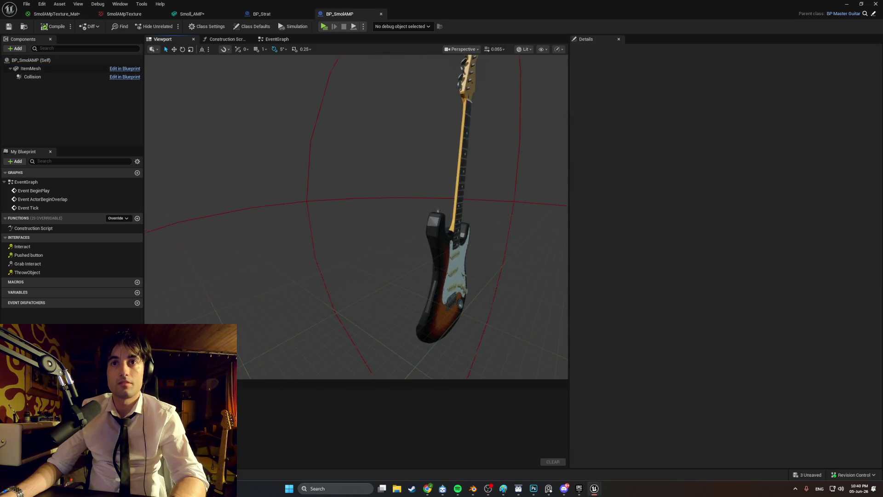
left_click(444, 258)
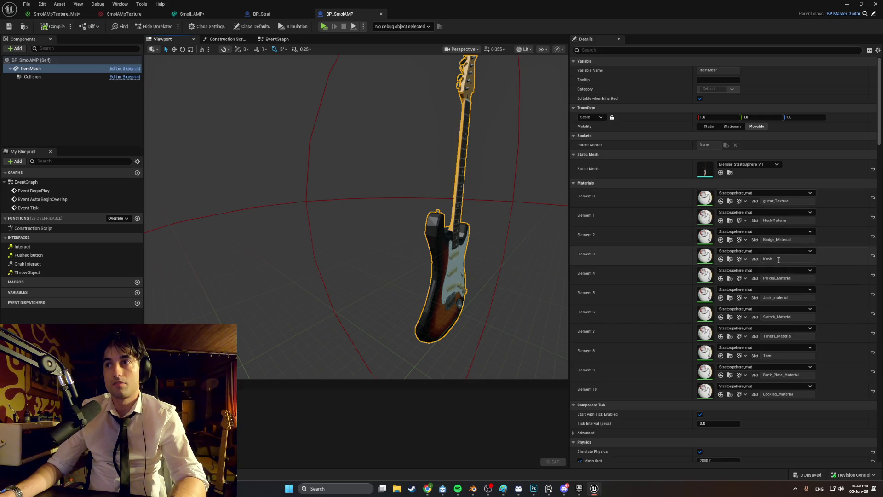
scroll(741, 267, "down", 4)
scroll(741, 225, "up", 3)
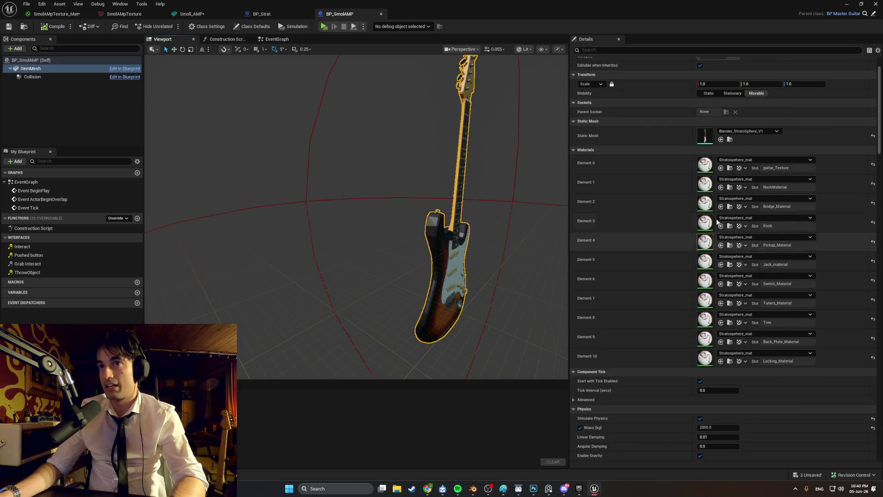
left_click(747, 142)
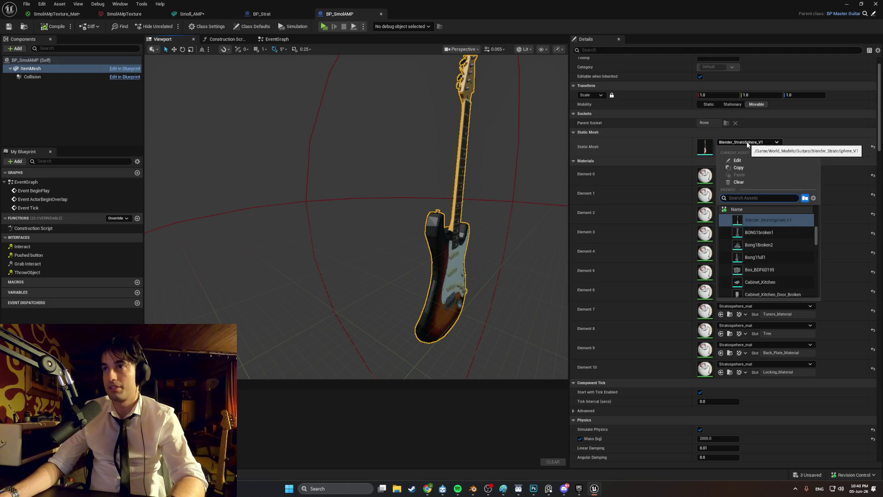
Assign Smoll_AMP with SmolAMpTexture_Mat in Element 0 to ItemMesh and compile BP_SmolAMP.
scroll(766, 257, "down", 3)
type("amp")
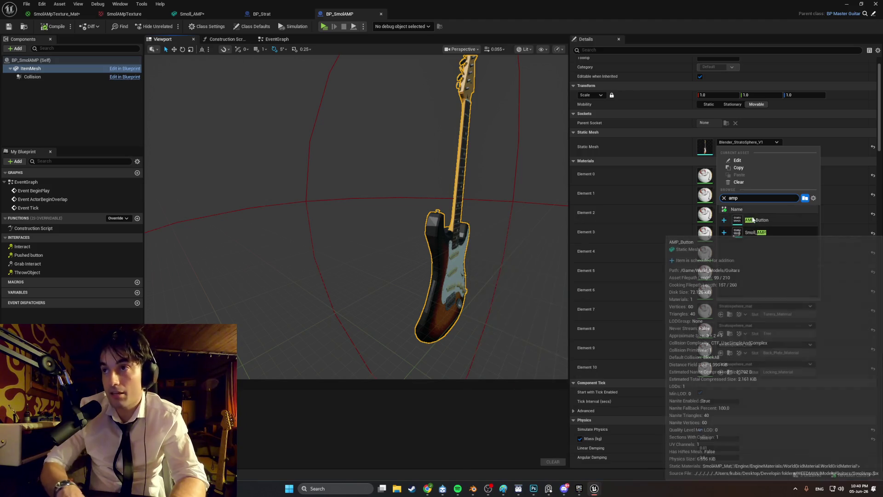
left_click(767, 233)
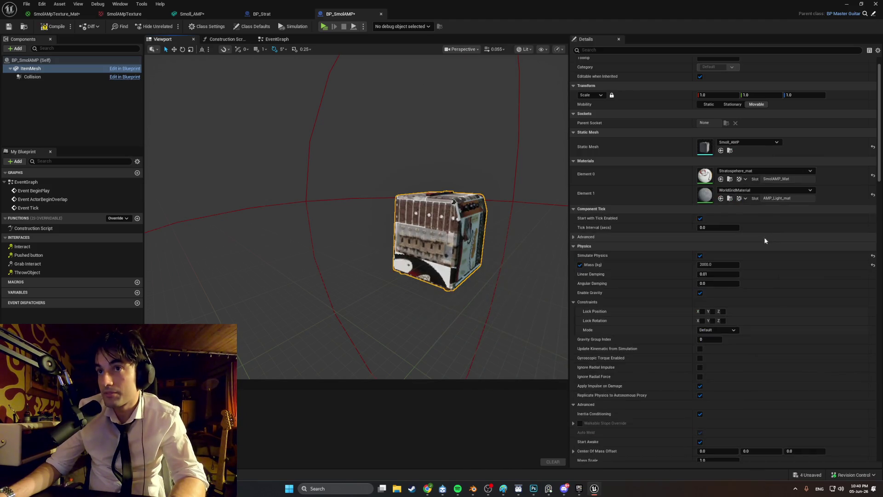
left_click(780, 172)
left_click(775, 302)
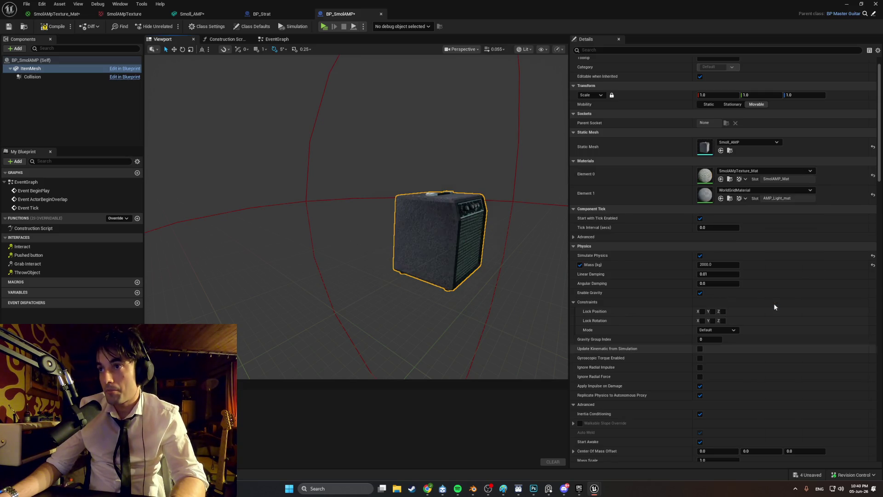
right_click_drag(529, 207, 441, 207)
left_click(53, 26)
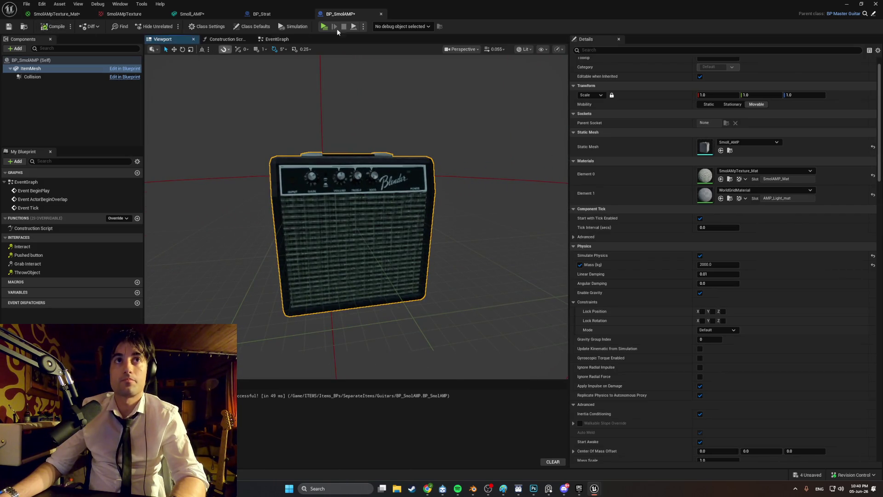
left_click(856, 5)
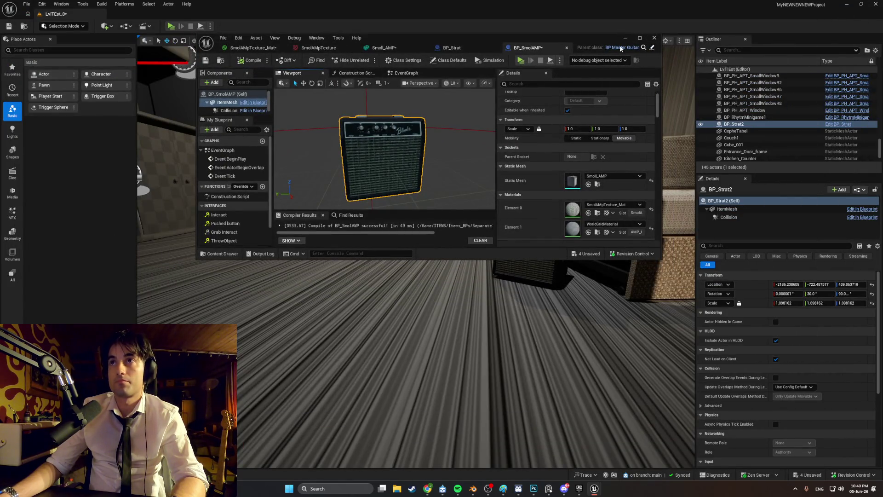
Delete the old static amp beside the couch.
left_click(626, 38)
mouse_move(437, 263)
right_mouse_down()
mouse_move(414, 263)
mouse_move(437, 263)
right_mouse_up()
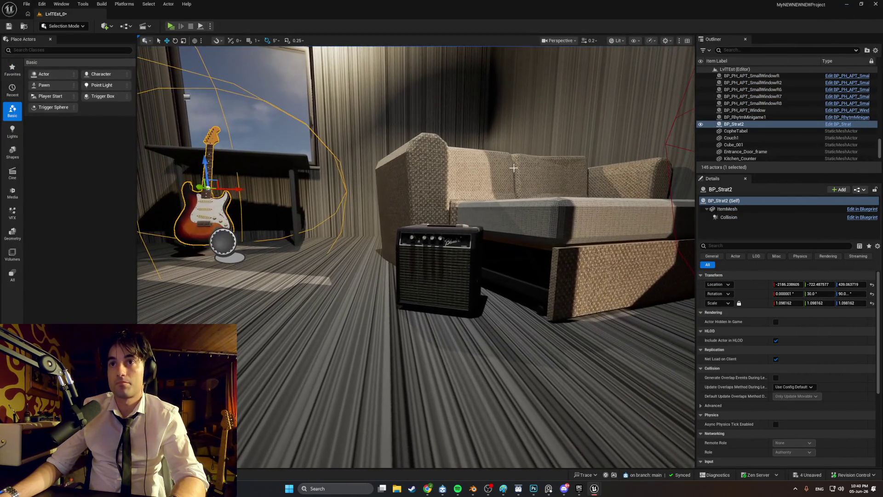
left_click(438, 263)
key("Delete")
Place BP_SmolAMP beside the couch, rotate it to about 125°, and start a playtest.
key("ctrl+space")
mouse_move(120, 363)
left_mouse_down()
mouse_move(361, 276)
mouse_move(405, 281)
left_mouse_up()
key("e")
left_click_drag(405, 251, 368, 254)
right_click_drag(461, 249, 503, 241)
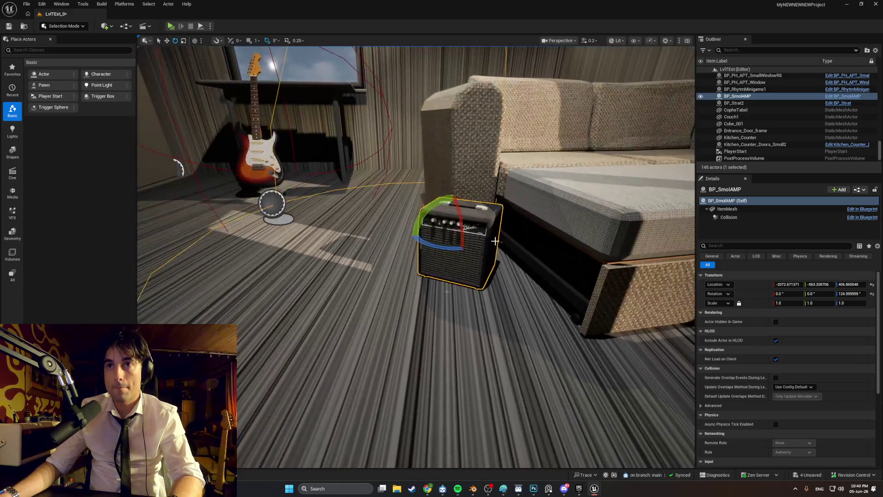
left_click(170, 26)
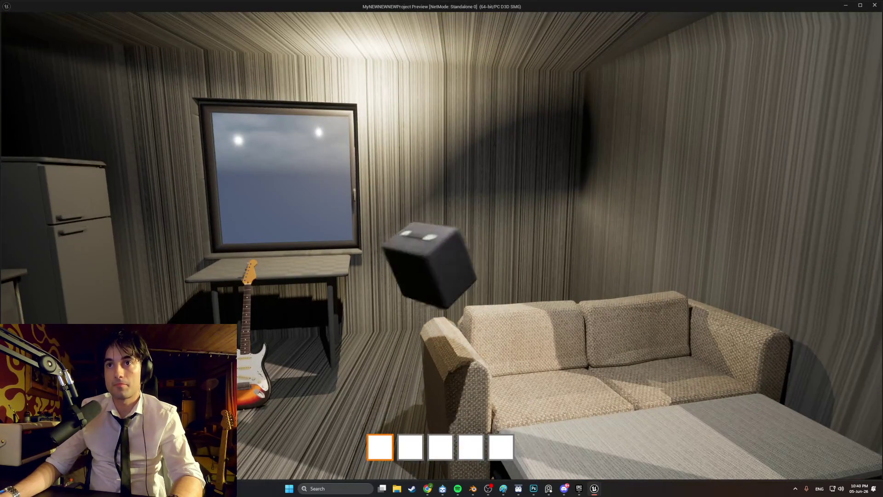
Carry the amp toward the couch, set it down, and walk around the room.
key("w")
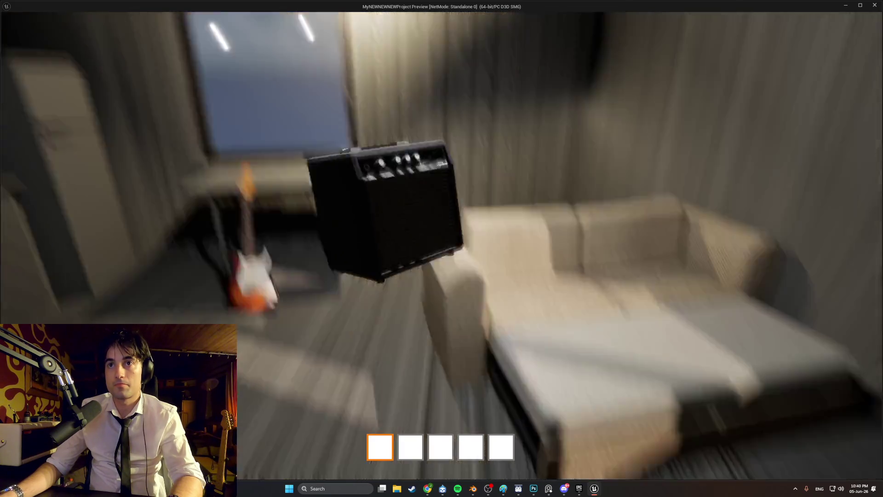
key("s")
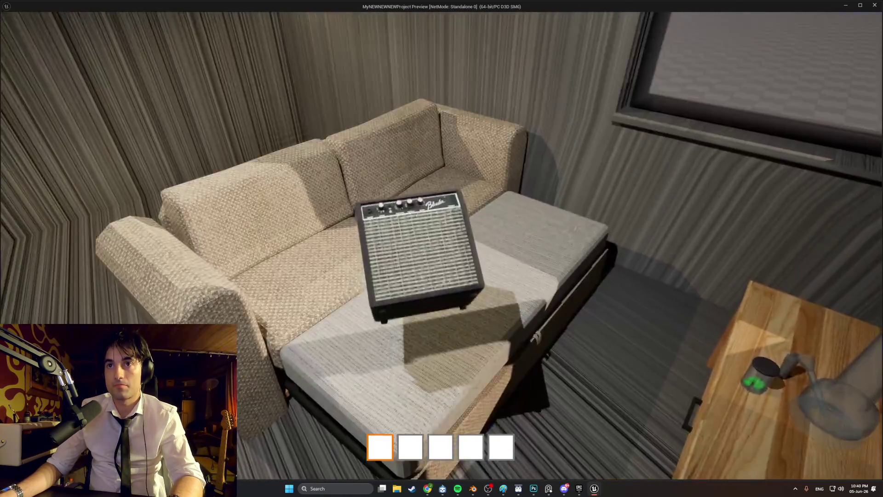
key("w")
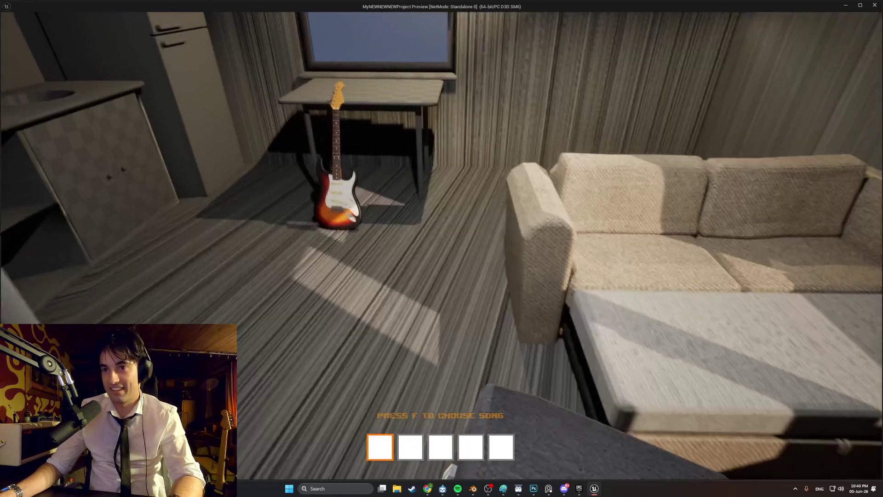
key("w")
key("s")
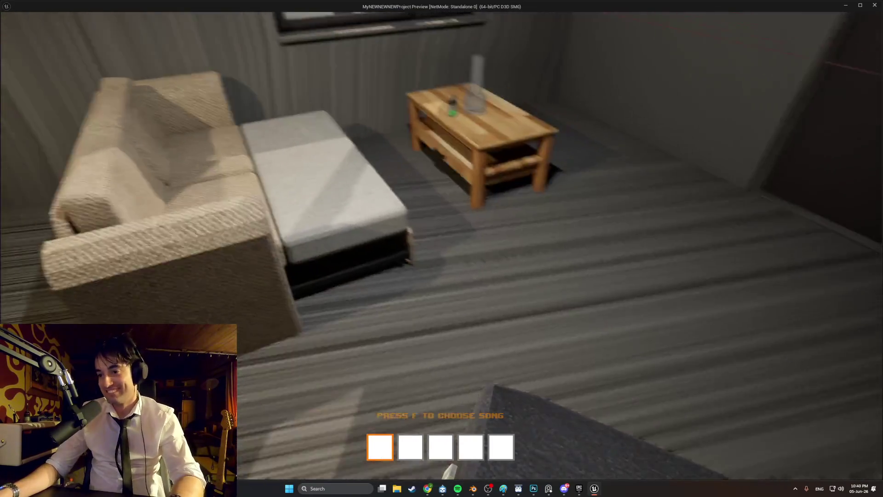
Play the rhythm-game song hitting F, G, H and J notes, then stop the playtest.
key("f")
key("Return")
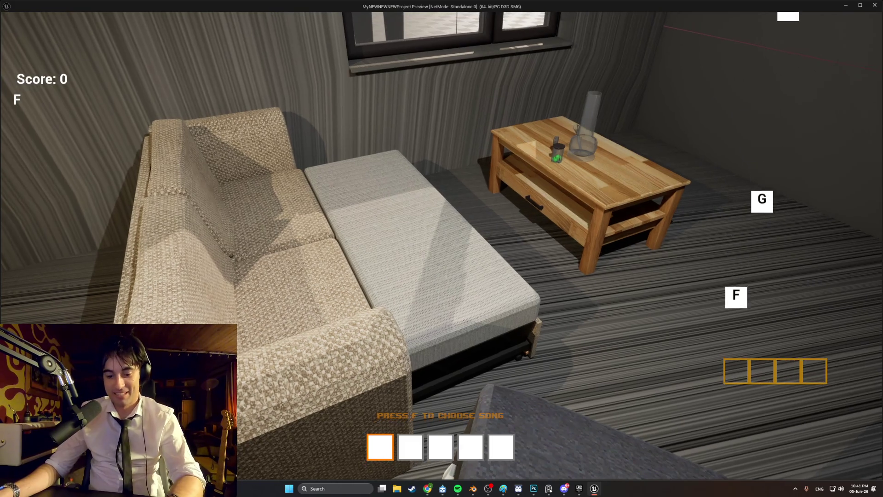
key("f")
key("g")
key("h")
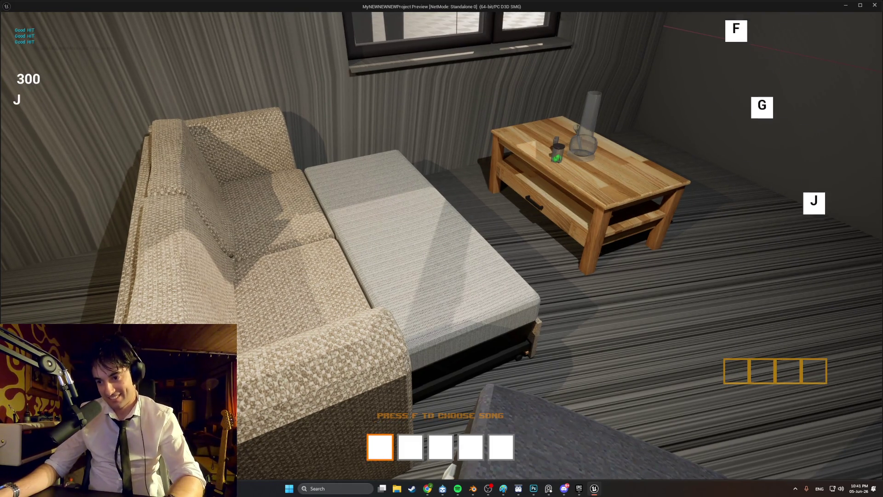
key("j")
key("g")
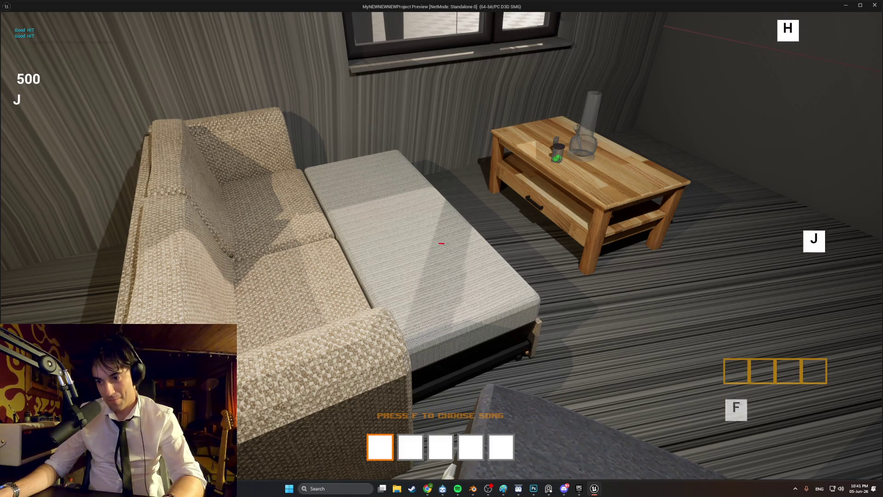
key("j")
key("h")
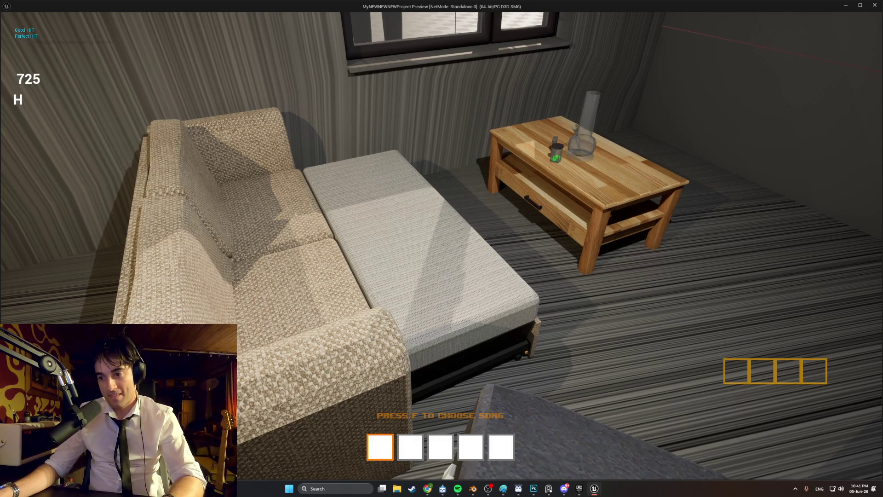
key("Escape")
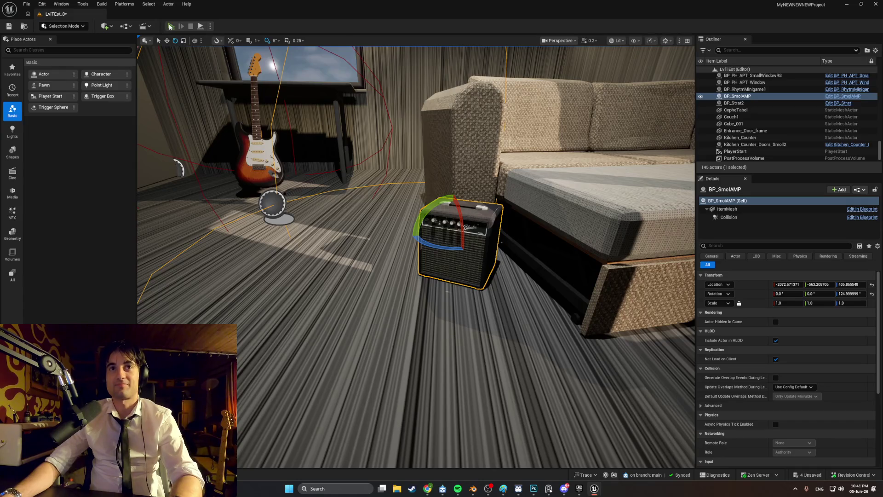
left_click(171, 26)
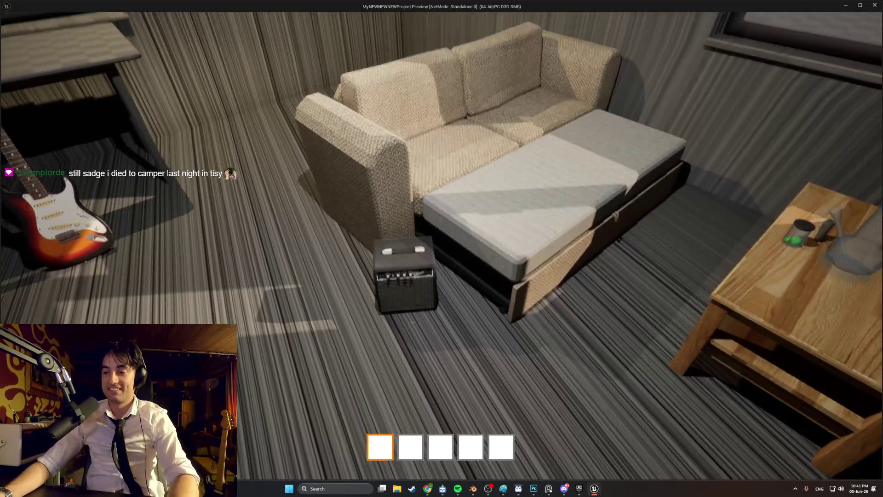
key("Escape")
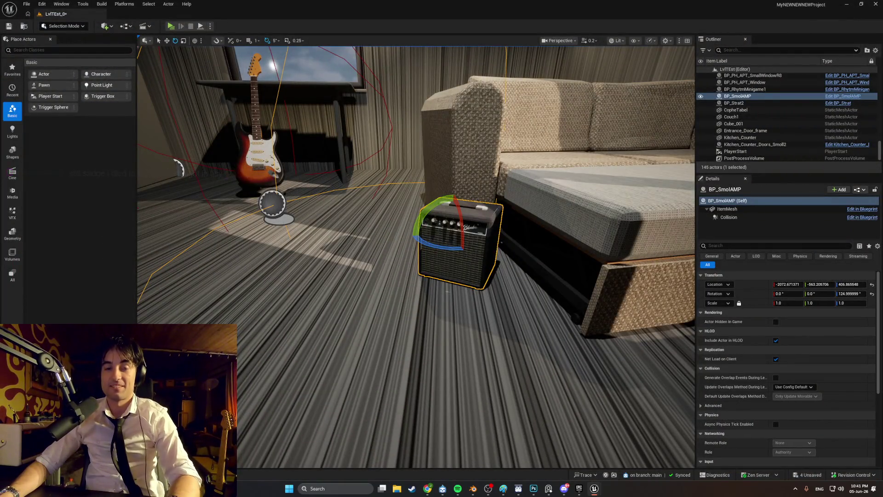
key("ctrl+space")
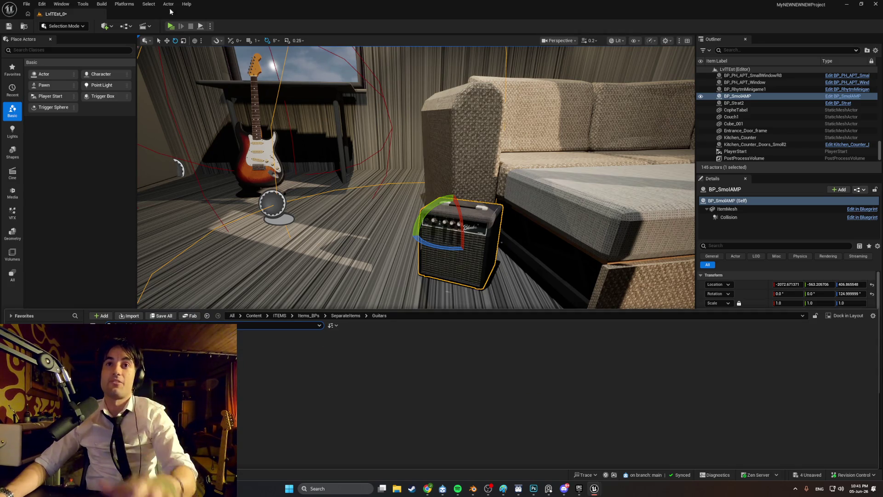
left_click(171, 26)
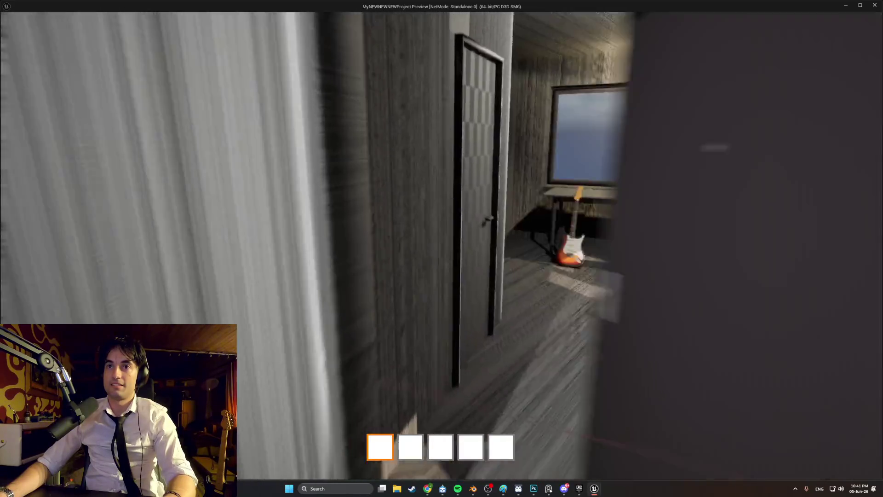
key("w")
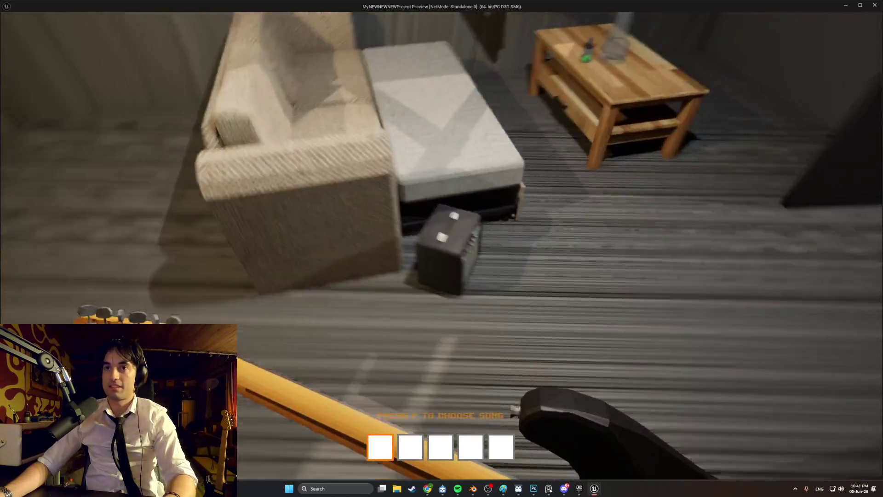
key("Escape")
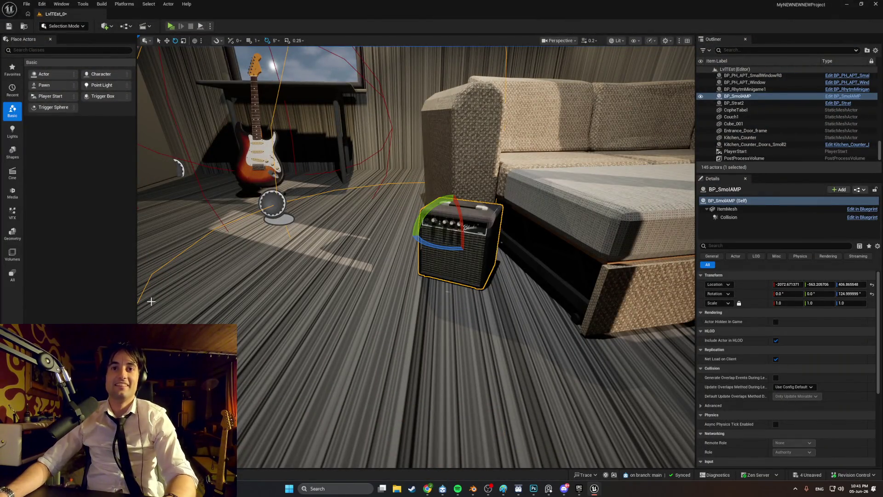
Fly the viewport up to the amp beside the couch, then pull back.
mouse_move(271, 294)
right_mouse_down()
mouse_move(288, 288)
mouse_move(272, 288)
right_mouse_up()
key("w")
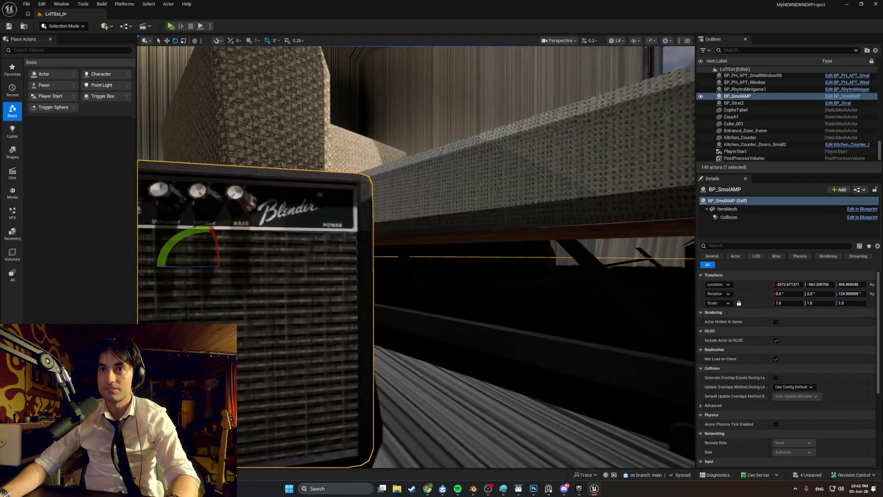
scroll(416, 258, "down", 5)
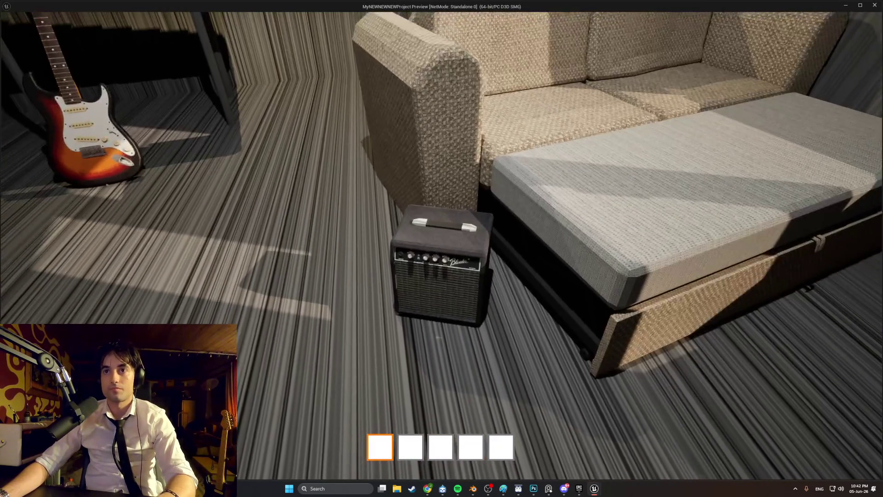
Back away to view the room, then walk to the window and open and close it.
key("s")
key("s")
key("s")
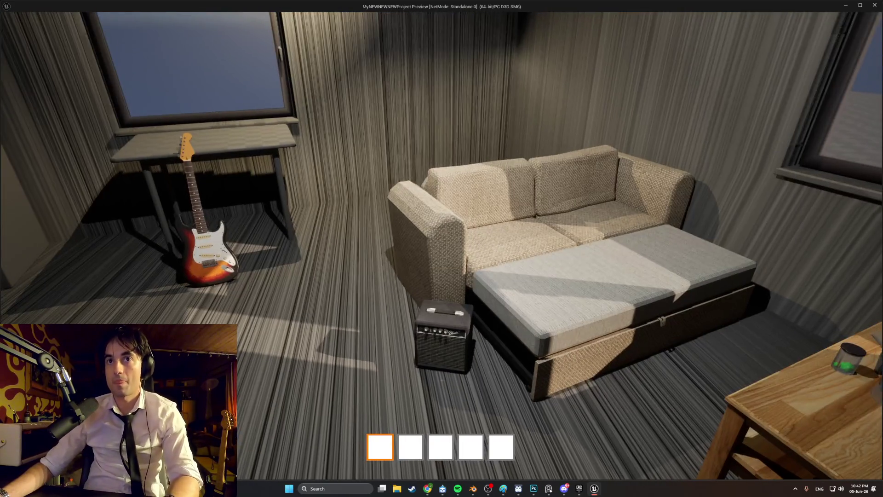
key("s")
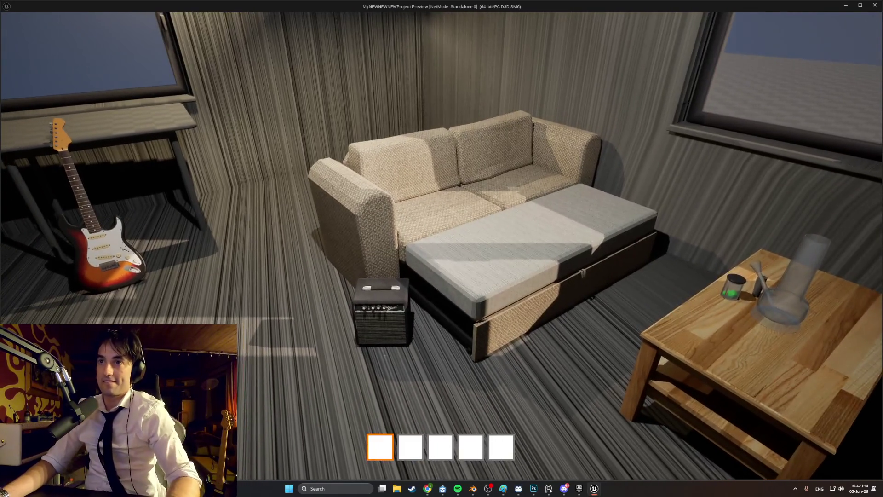
key("s")
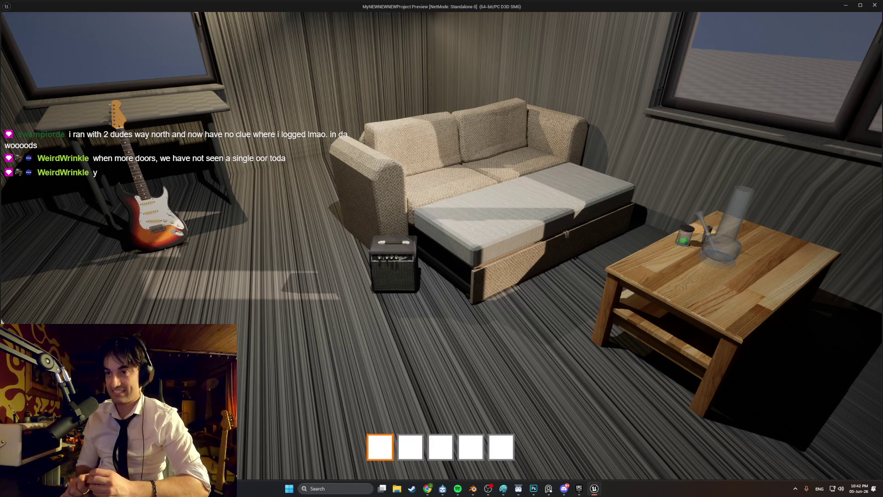
key("w")
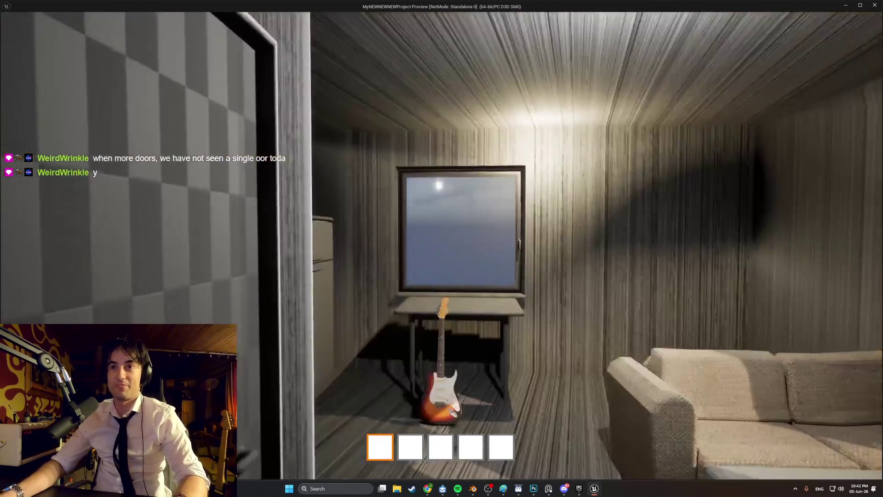
key("e")
key("s")
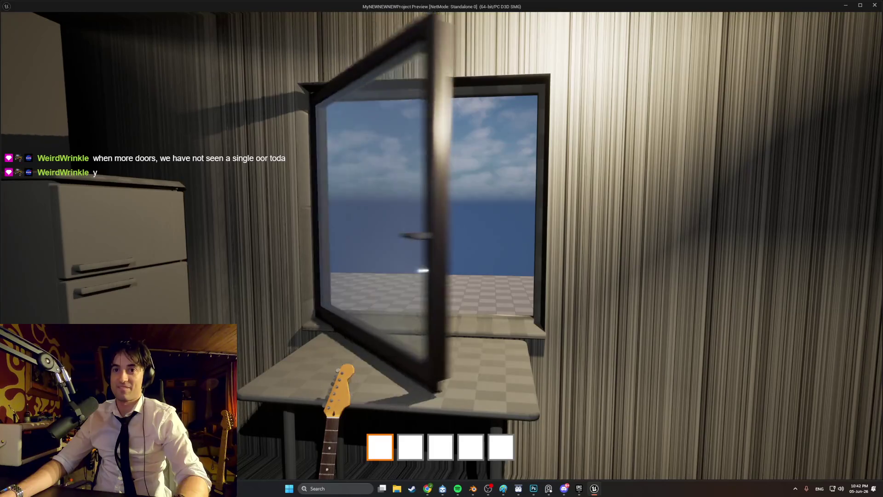
key("e")
Turn toward the sofa and open and close the coffee-table drawer.
key("s")
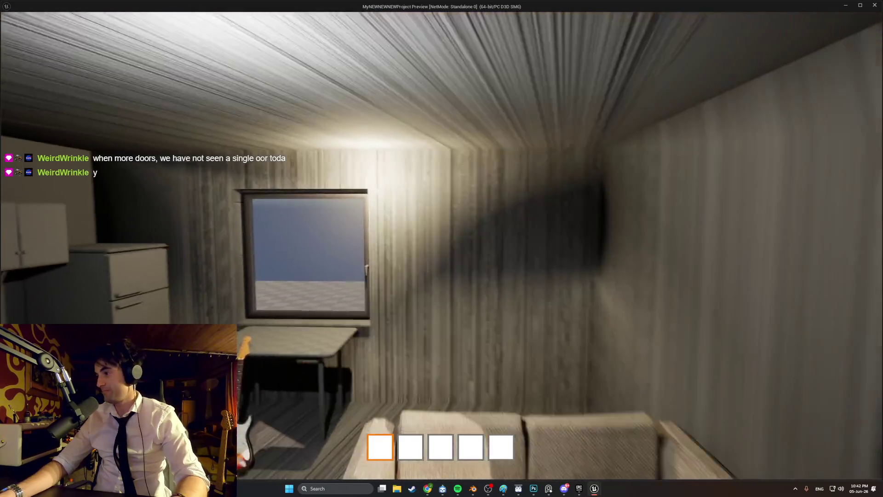
key("s")
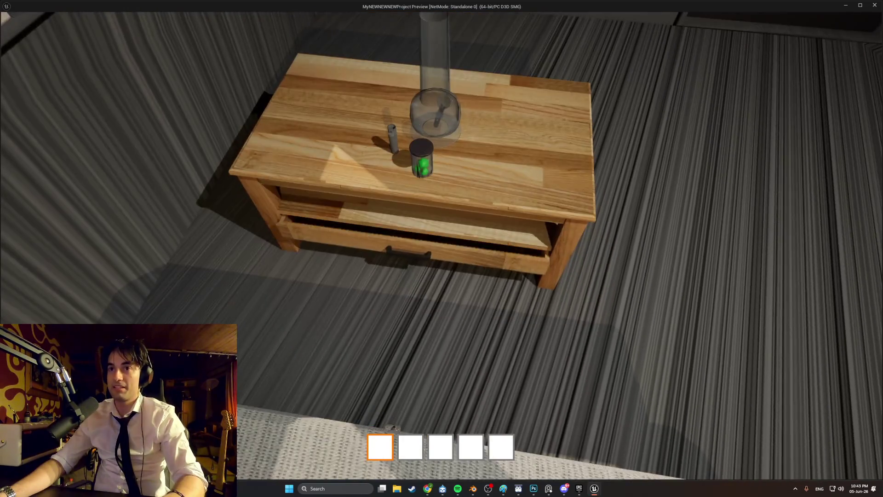
key("e")
key("e")
key("e")
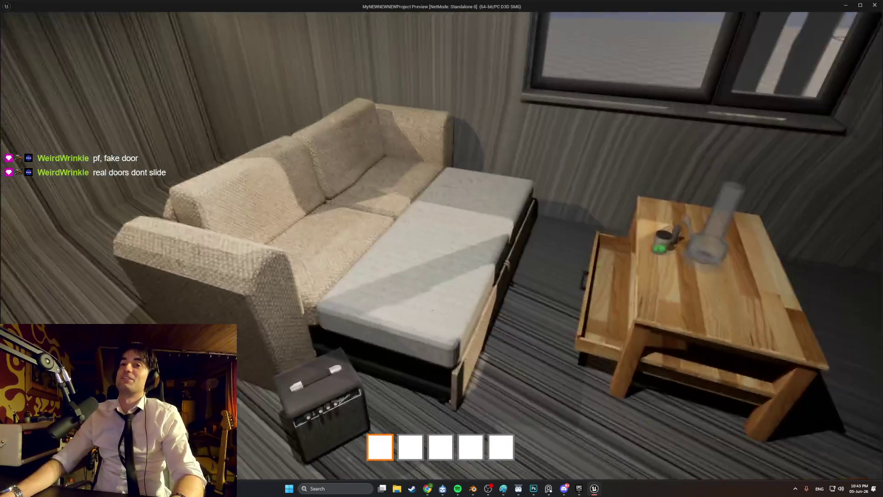
Close and reopen the coffee-table drawer, then pick up the guitar and lean it on the sofa.
key("s")
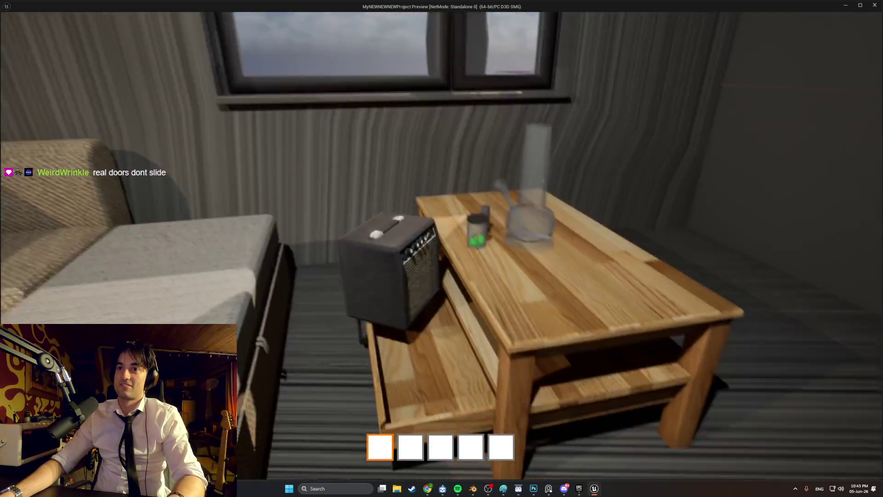
key("e")
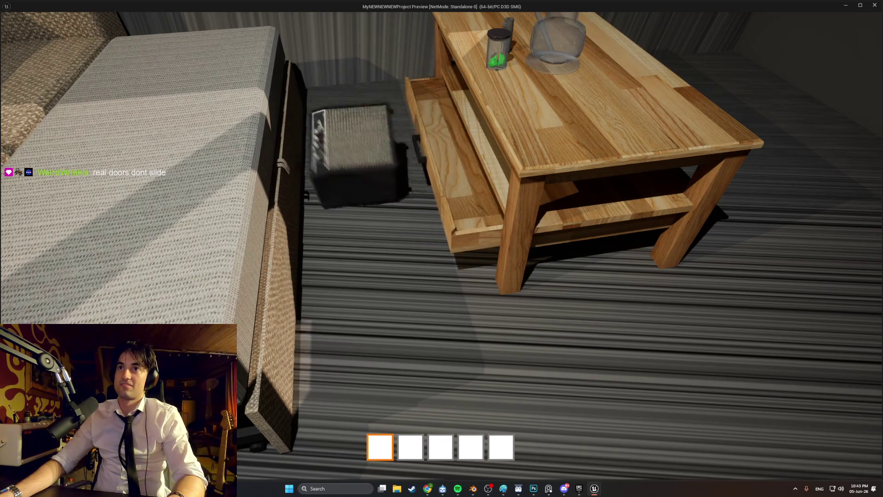
key("e")
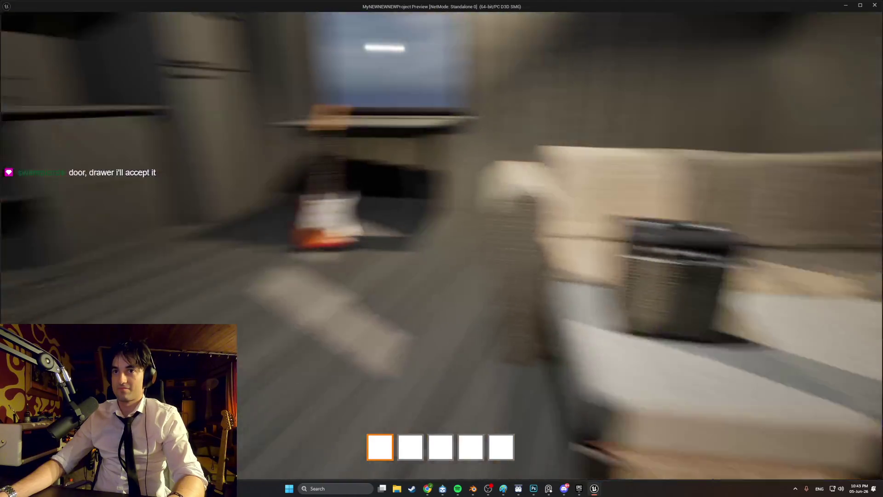
left_click(442, 249)
left_click(441, 248)
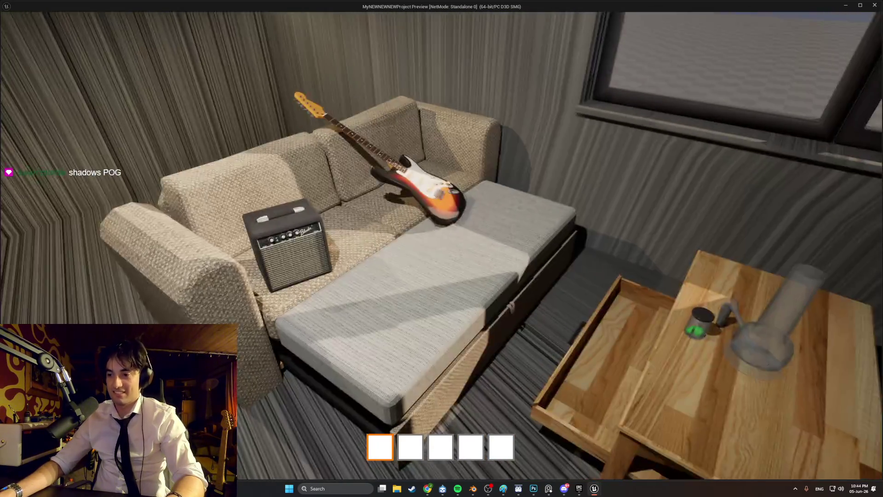
key("w")
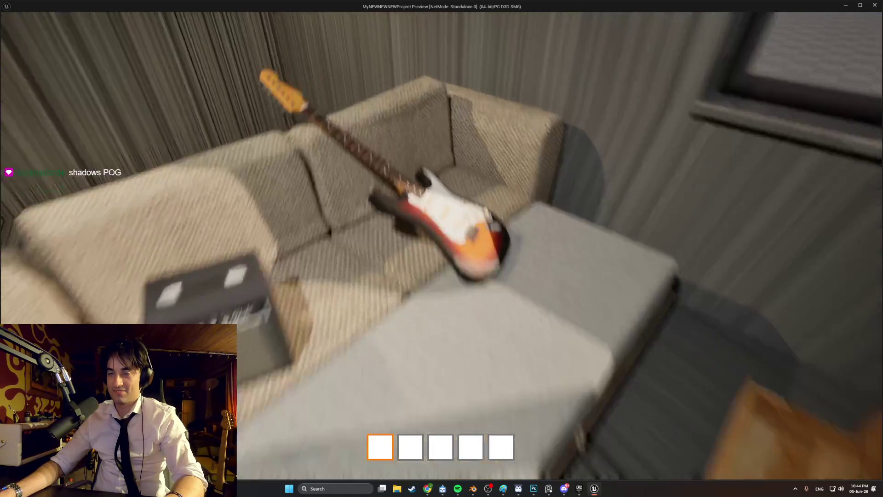
key("s")
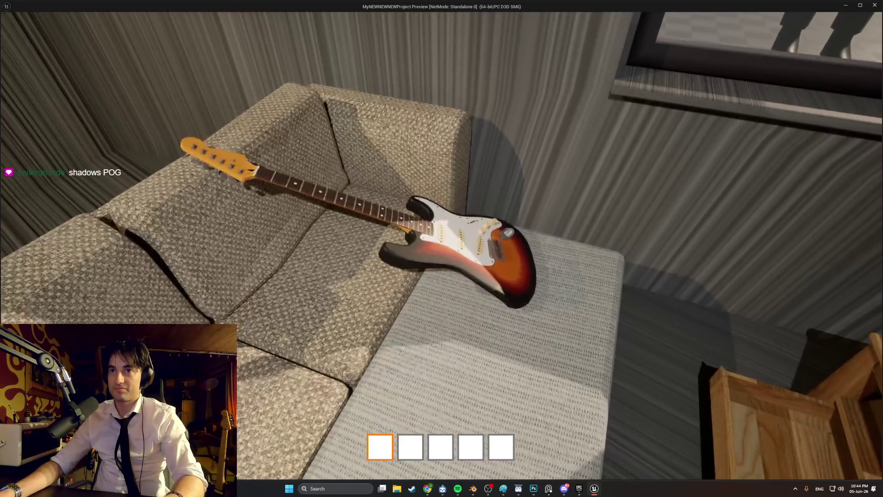
key("s")
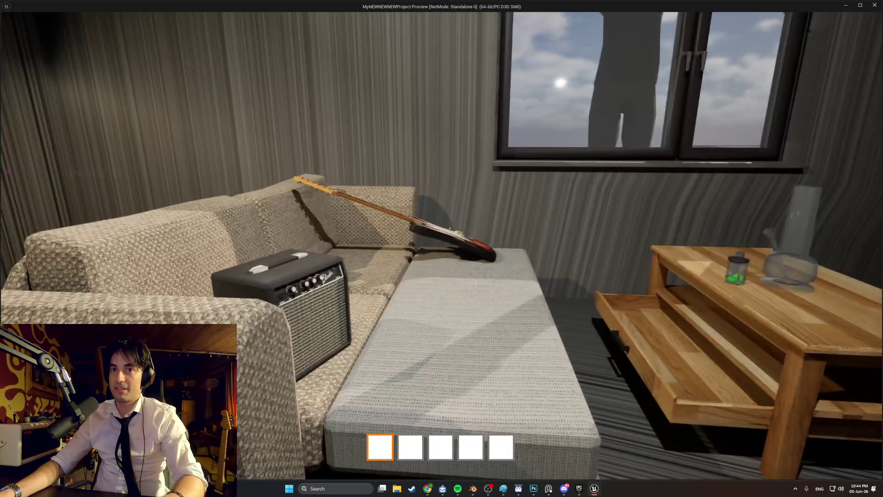
key("w")
key("s")
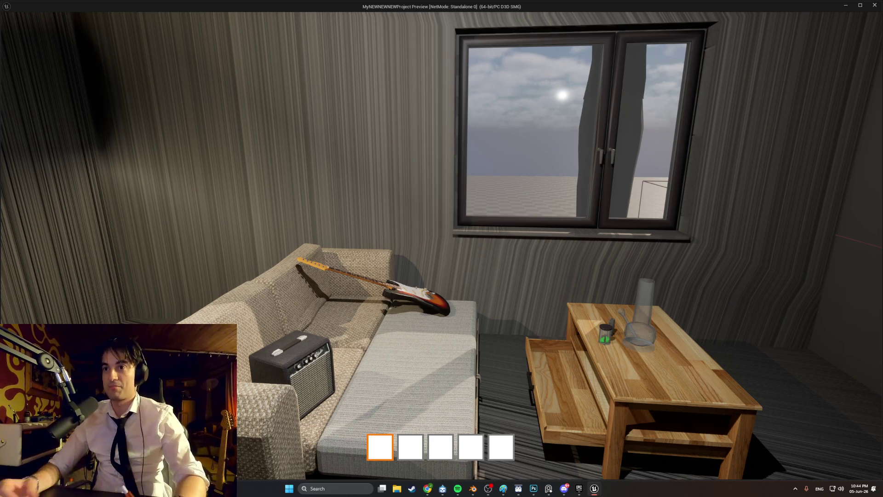
mouse_move(441, 248)
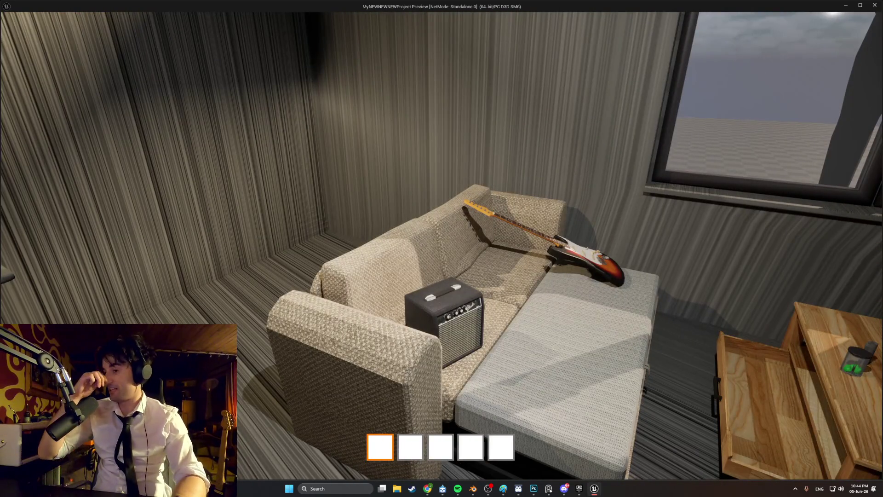
key("w")
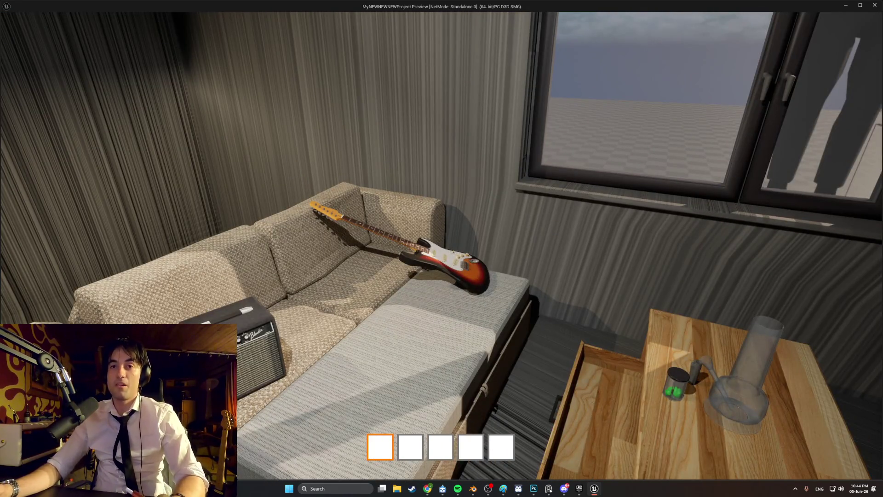
key("s")
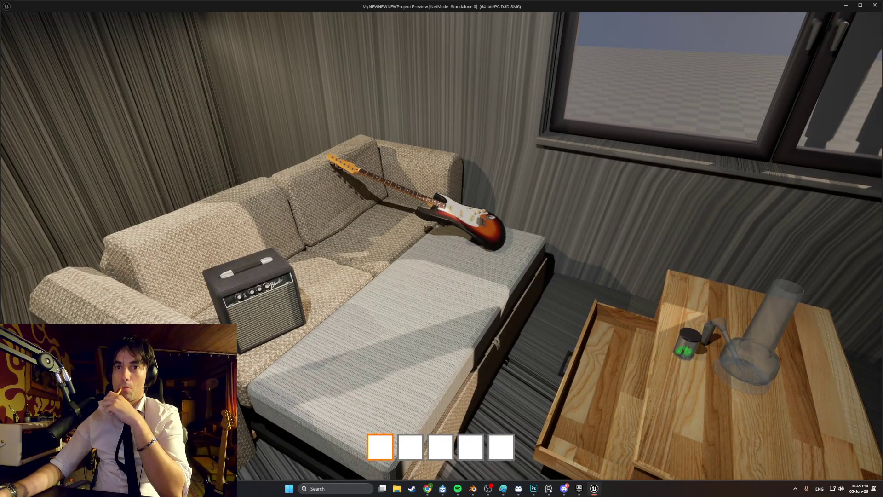
key("s")
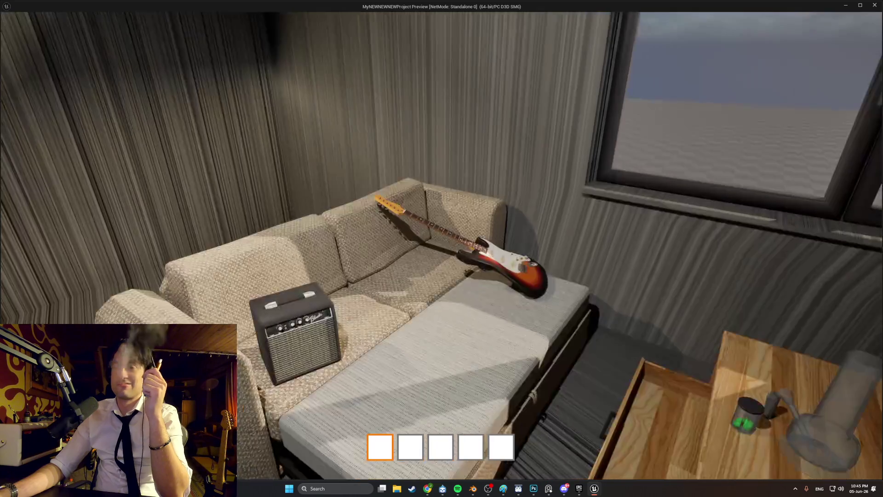
key("a")
key("s")
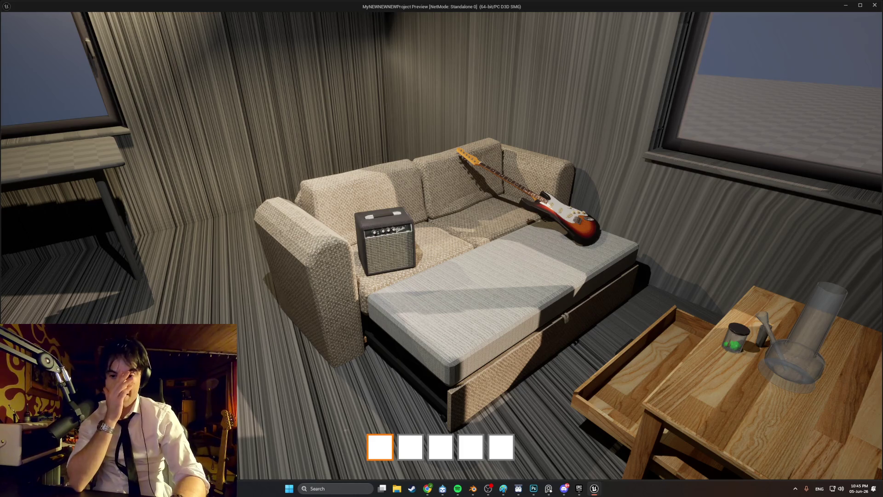
key("w")
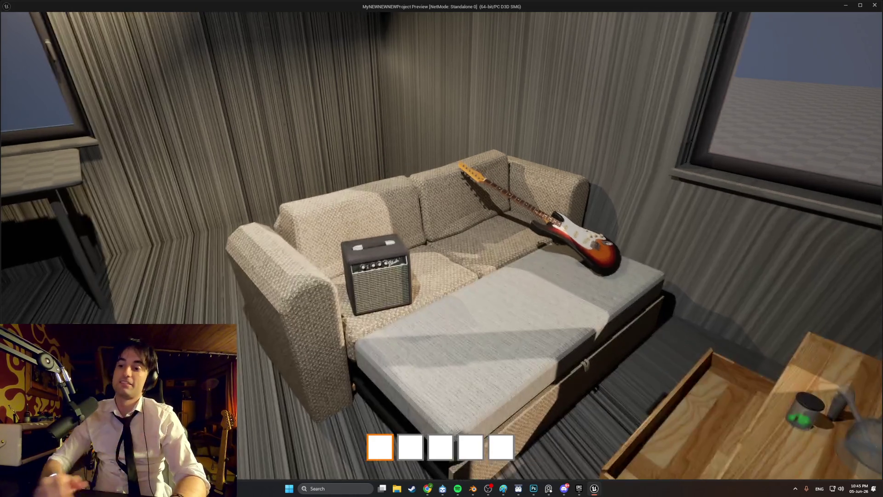
key("s")
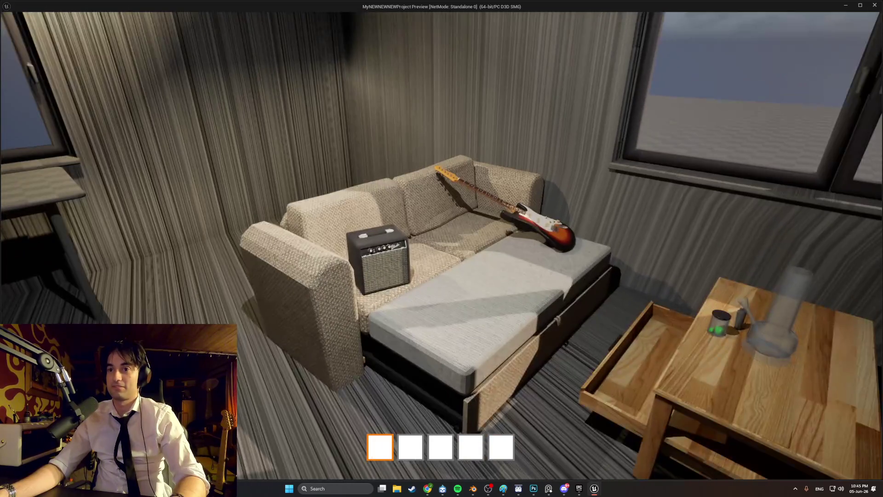
key("s")
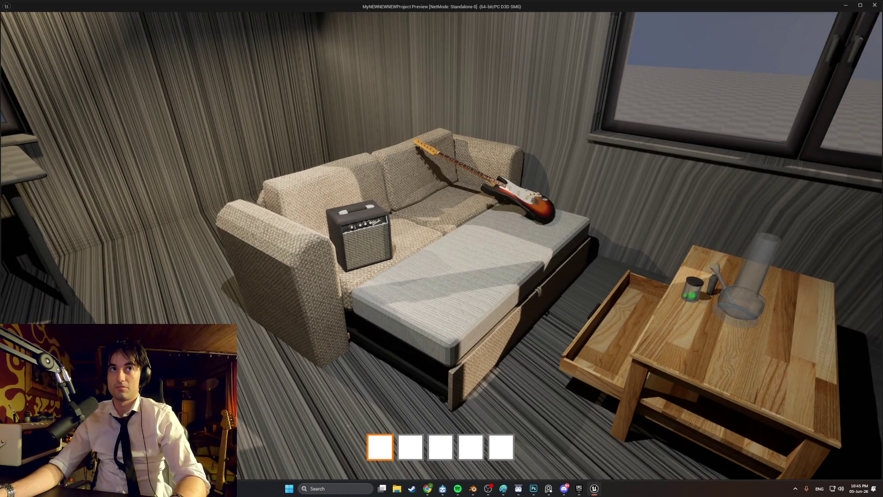
key("w")
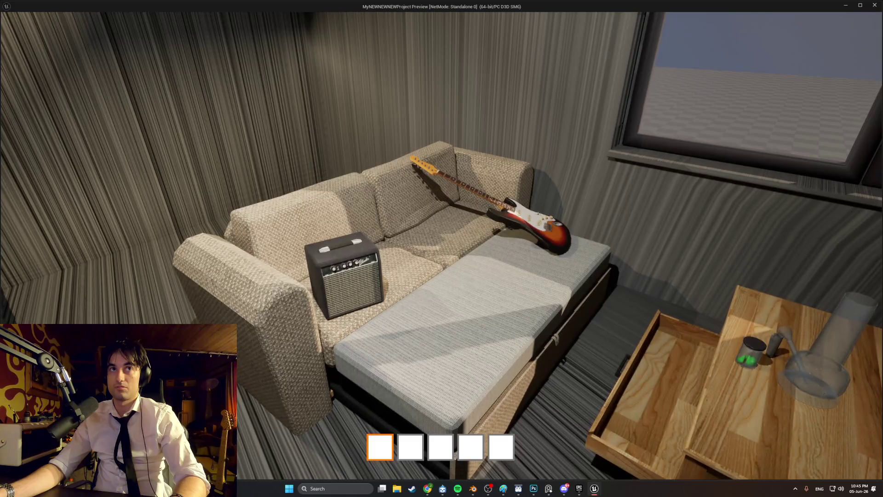
key("w")
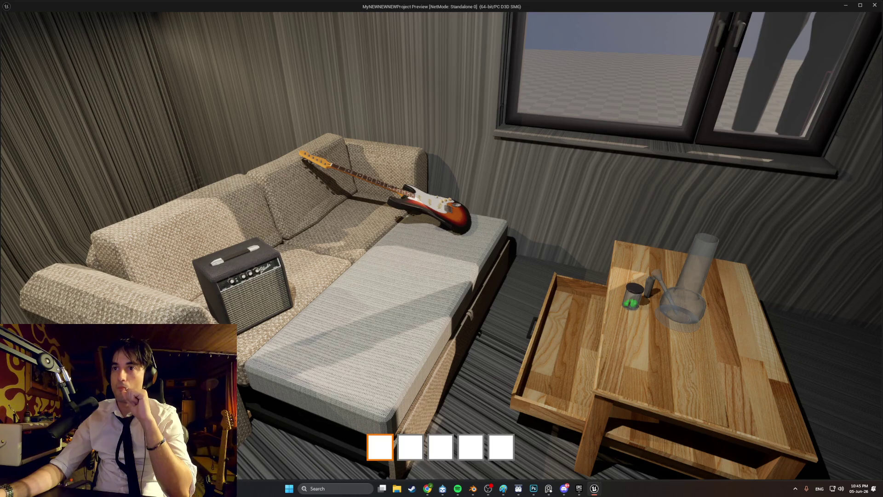
key("s")
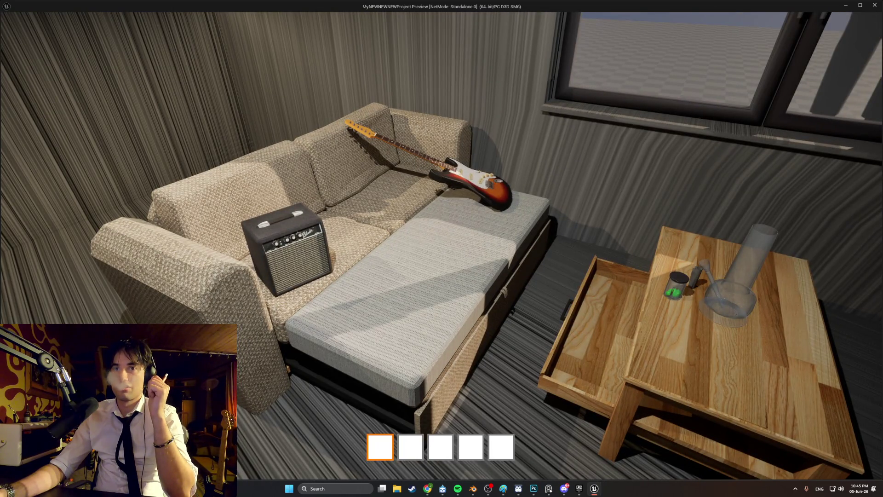
key("s")
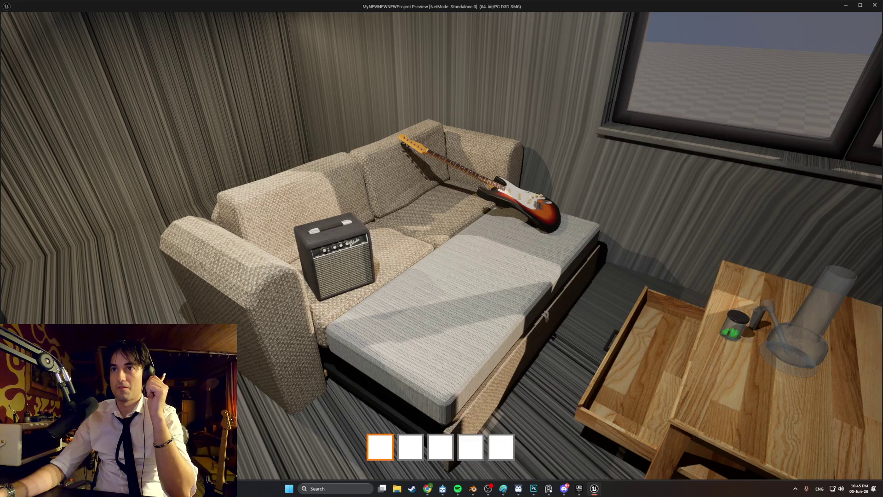
key("s")
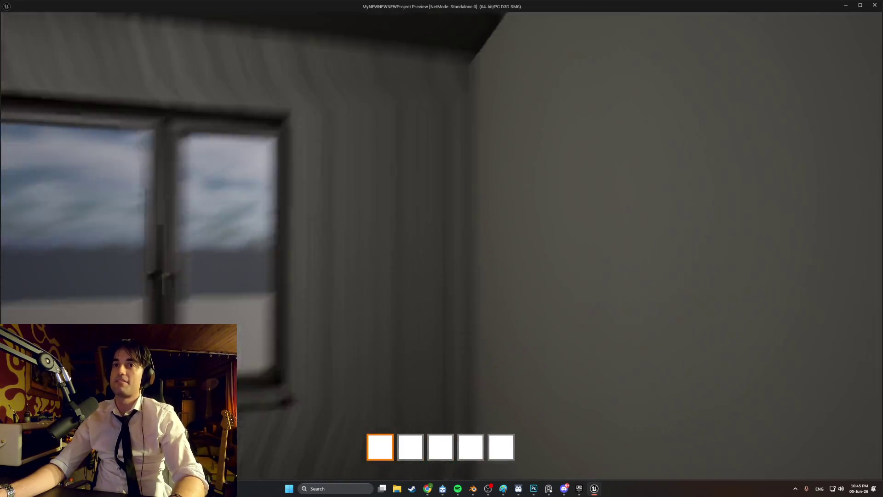
key("w")
key("s")
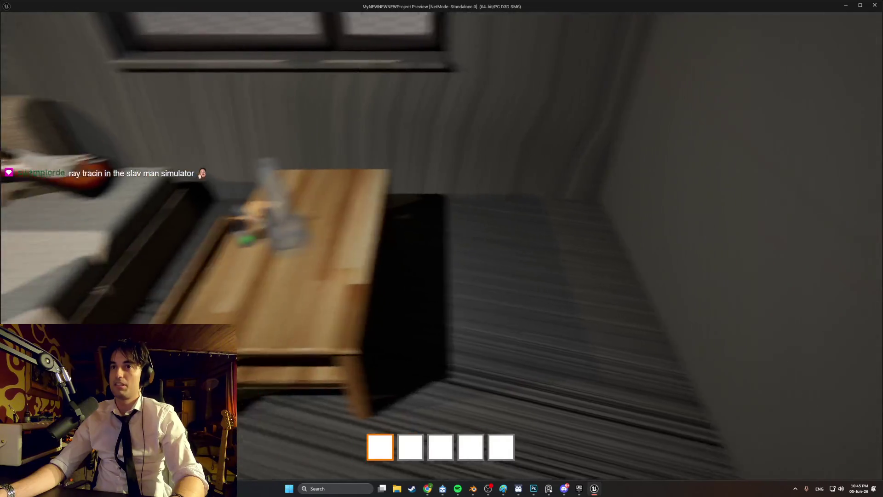
key("s")
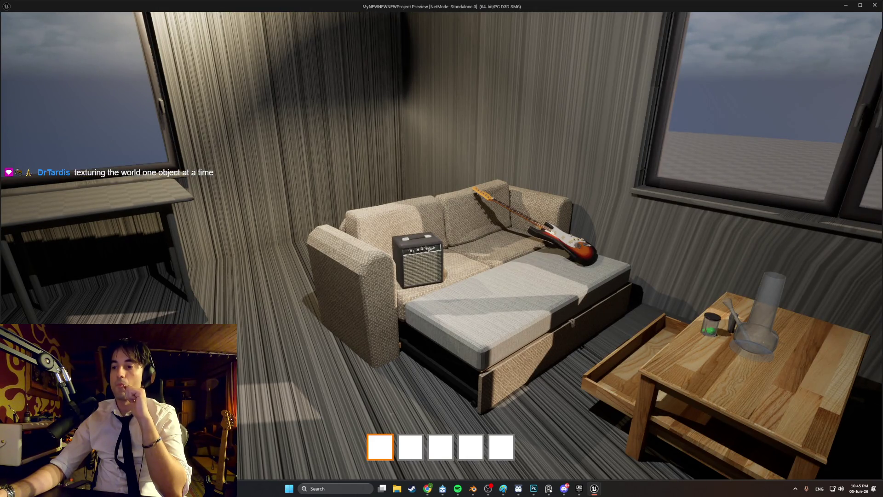
key("w")
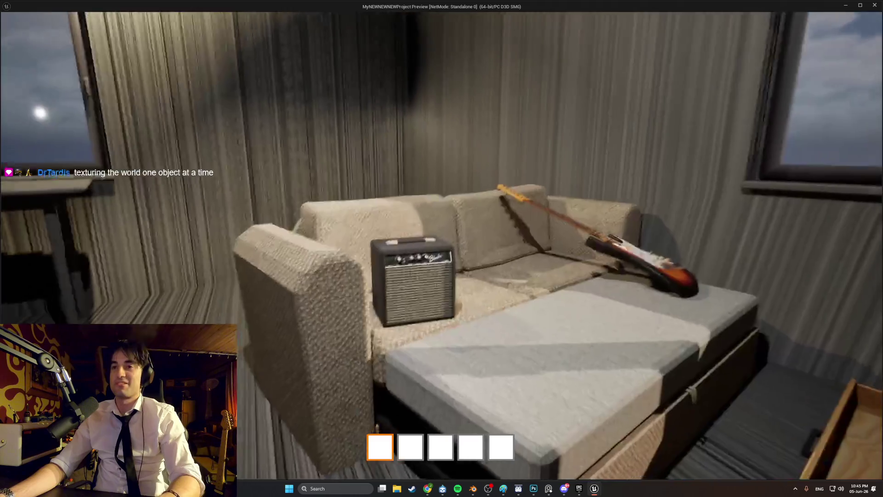
Carry the amp around to the sofa front and set it on the front cushion.
key("d")
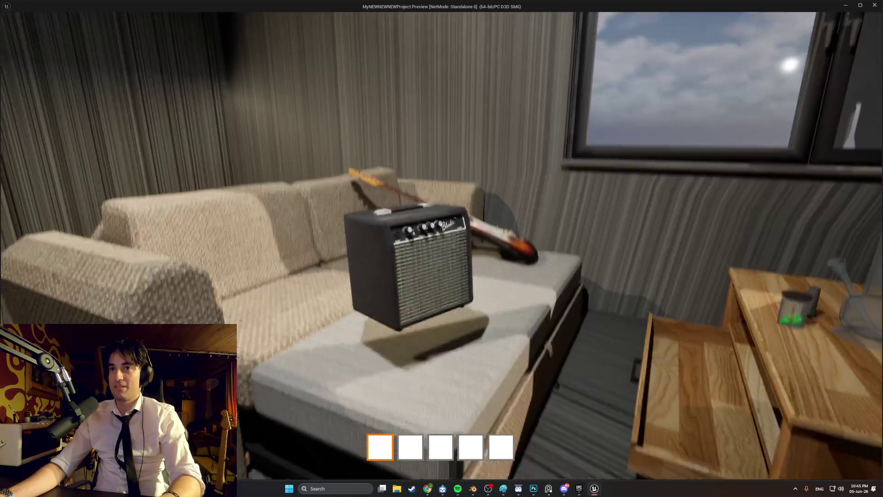
key("s")
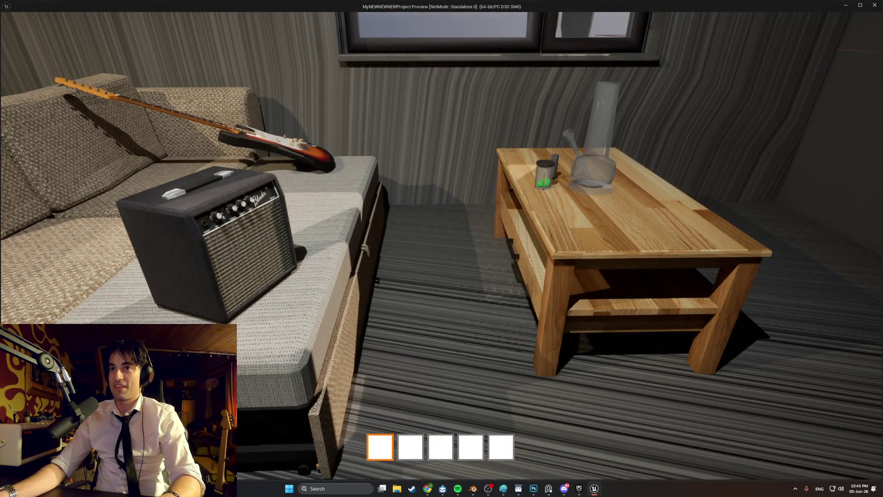
key("d")
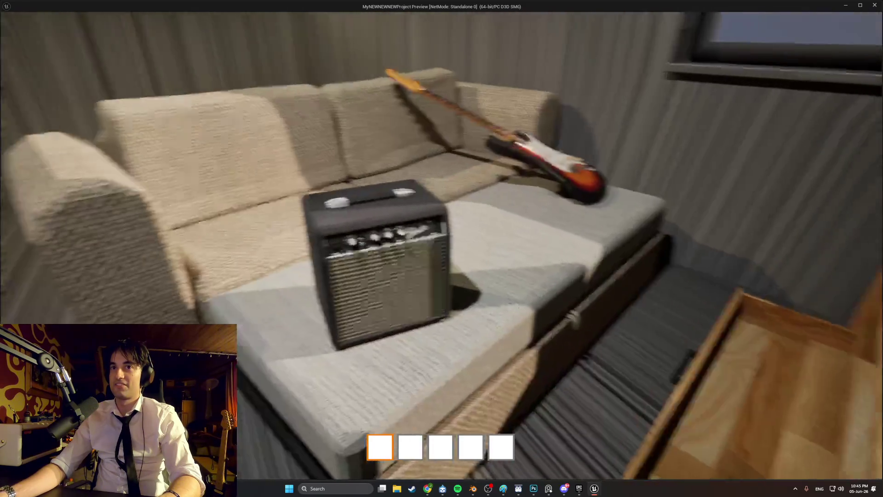
key("w")
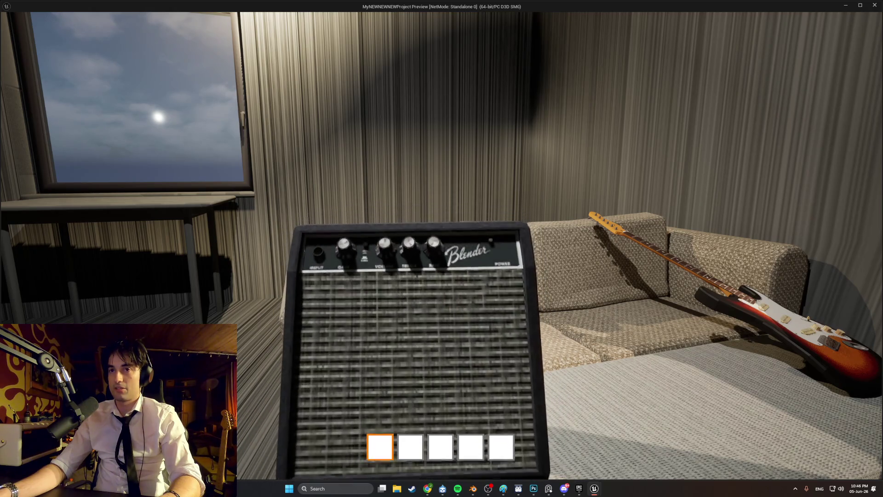
key("s")
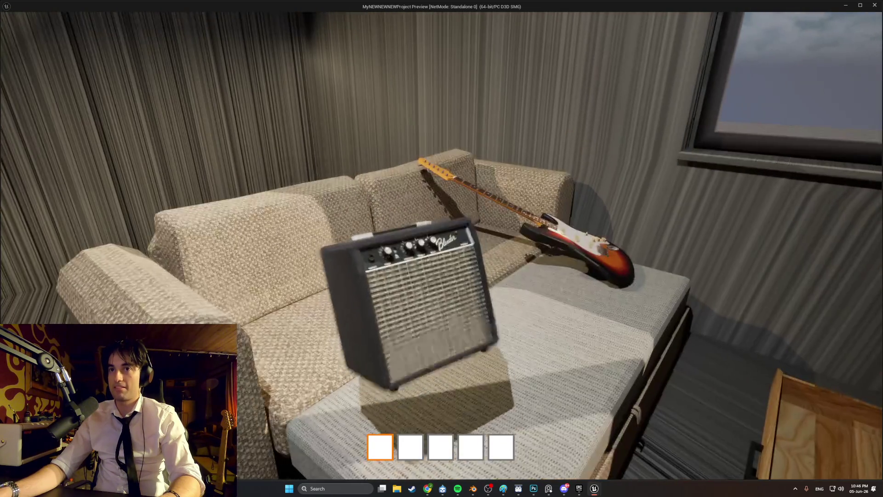
key("s")
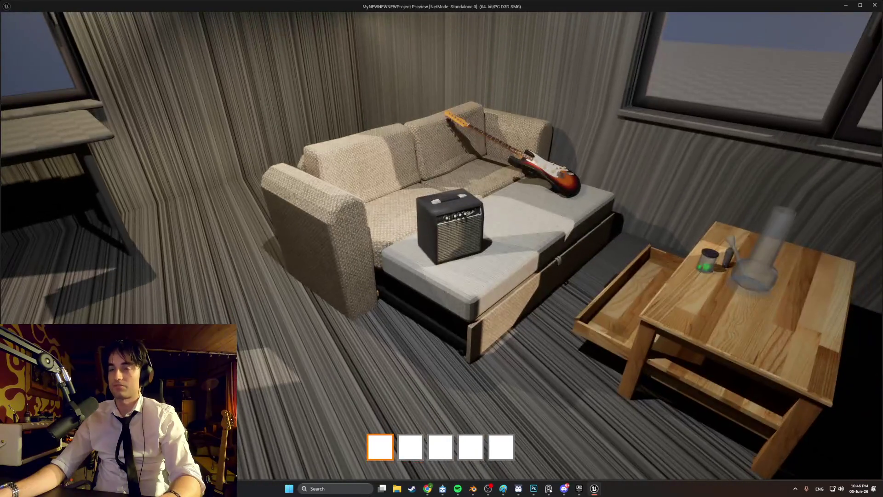
Back away from the sofa to check the amp's placement on the cushion.
key("s")
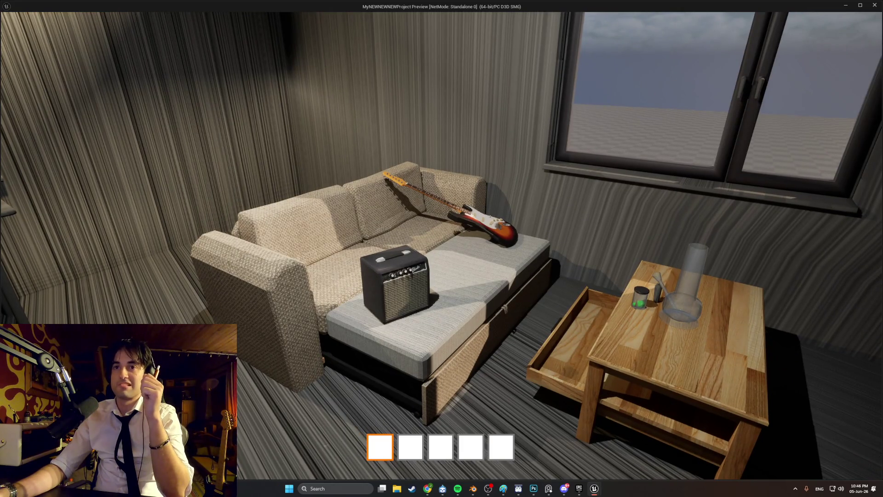
key("w")
key("s")
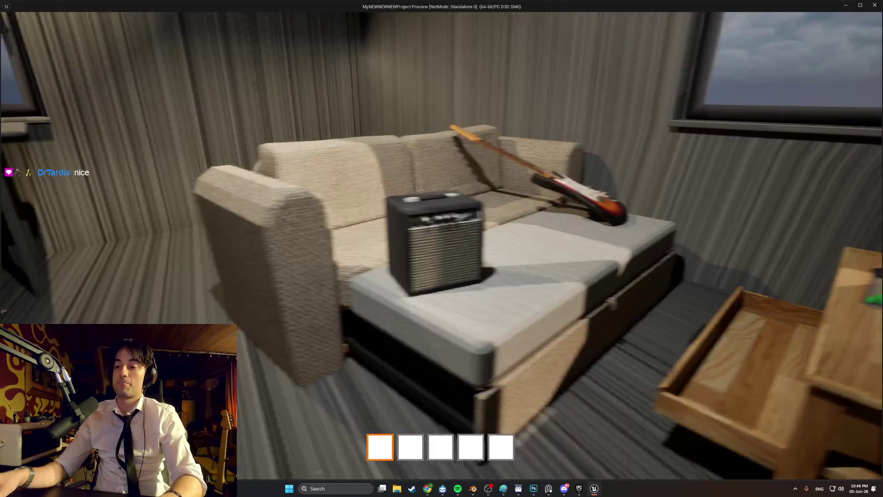
key("s")
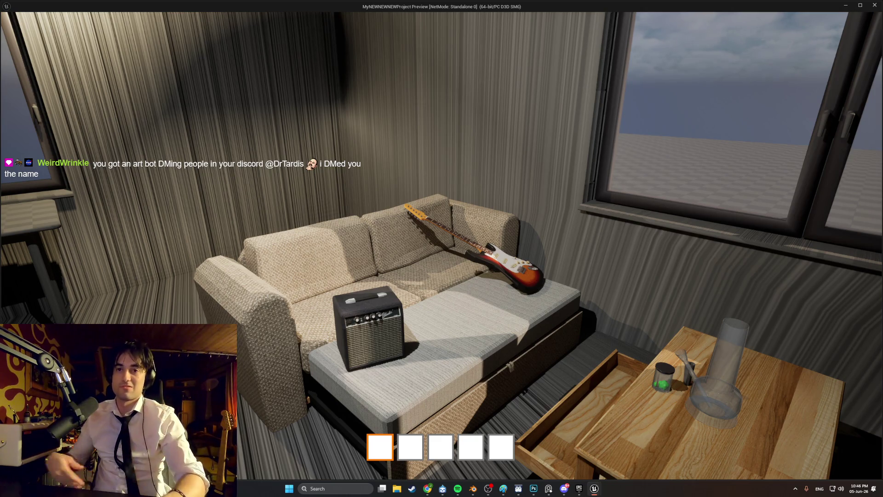
Walk around the sofa to line up with the amp on the couch.
key("a")
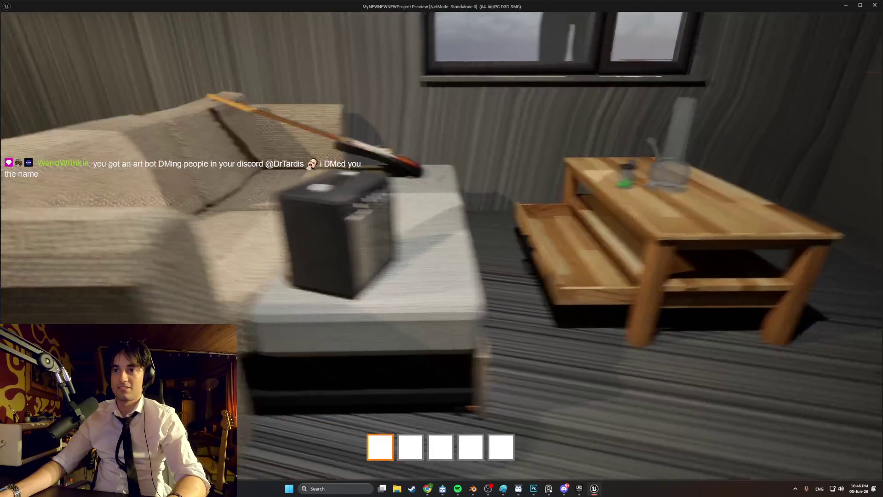
key("s")
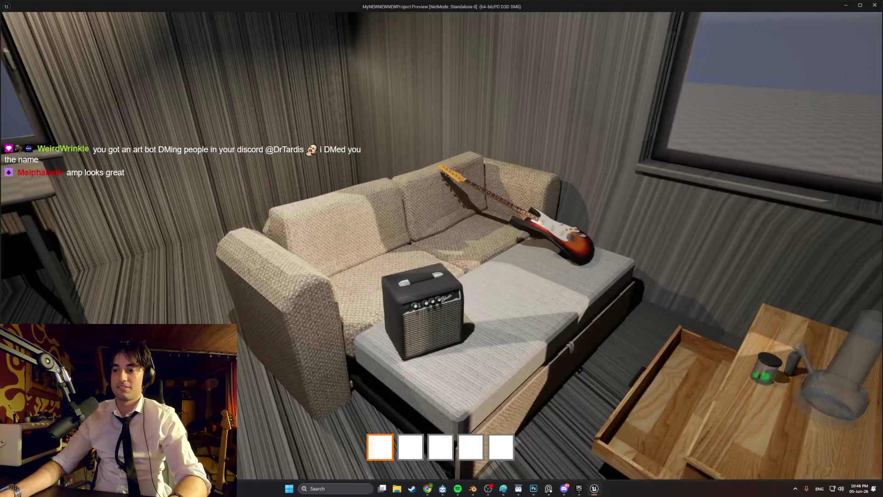
key("w")
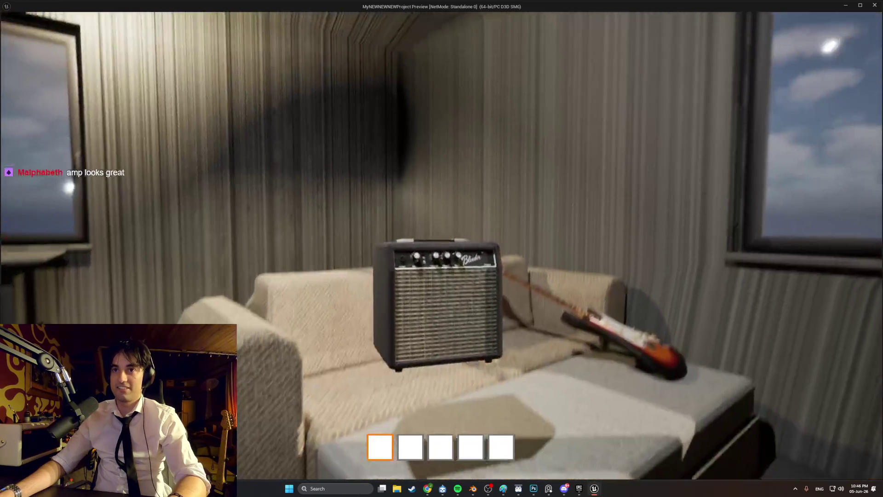
key("a")
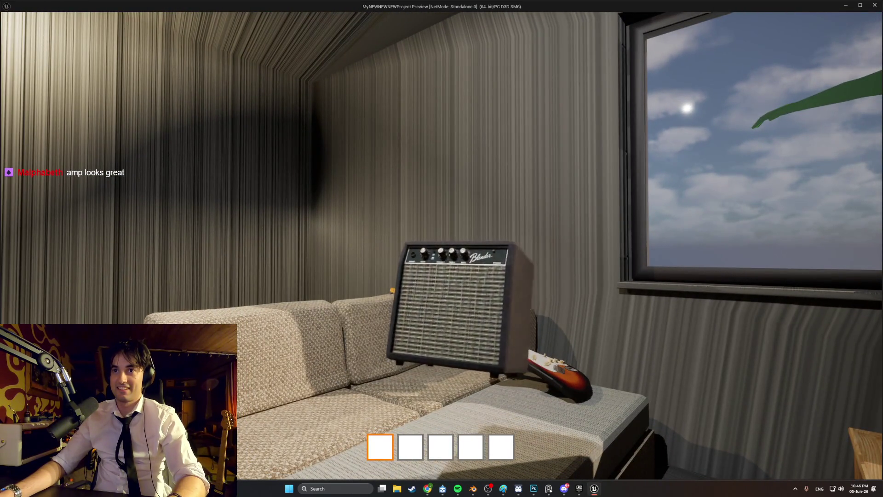
key("s")
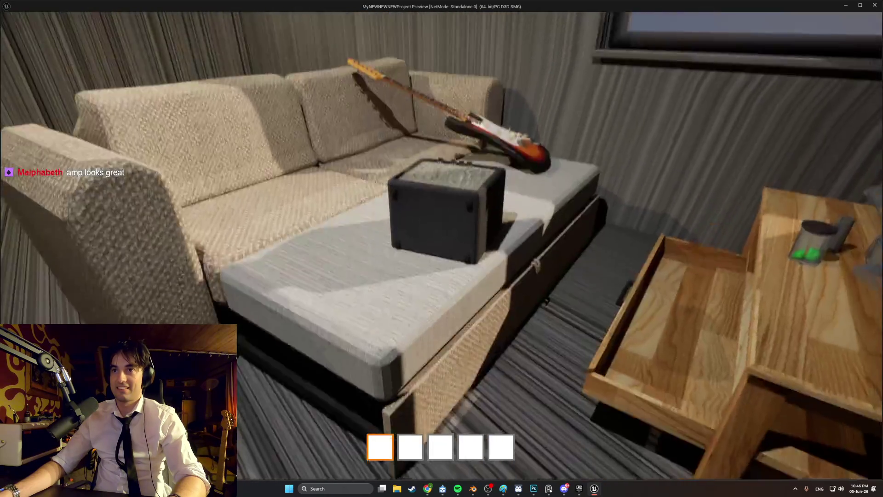
Pick up the amp, drop it back on the sofa seat, and start a screen capture.
key("e")
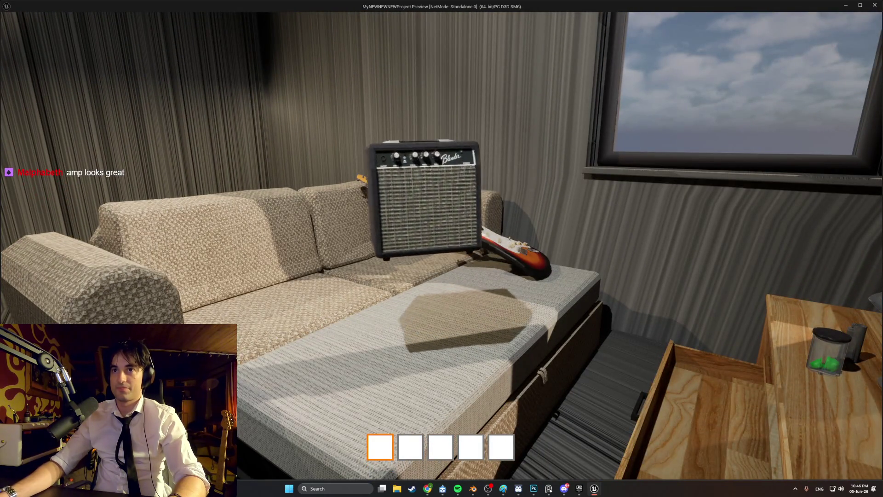
mouse_move(442, 248)
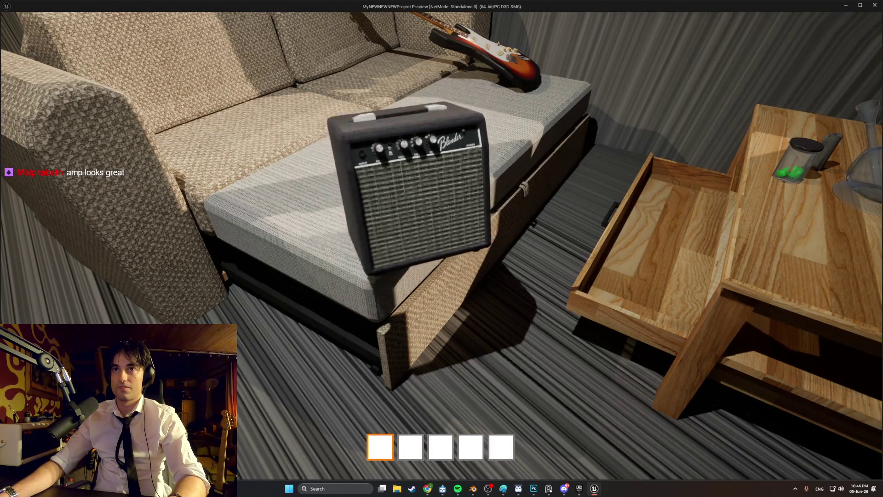
key("s")
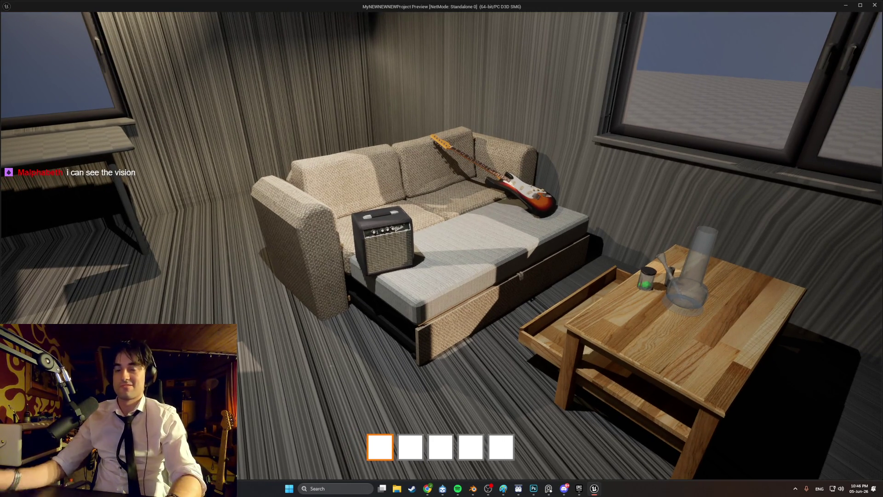
key("w")
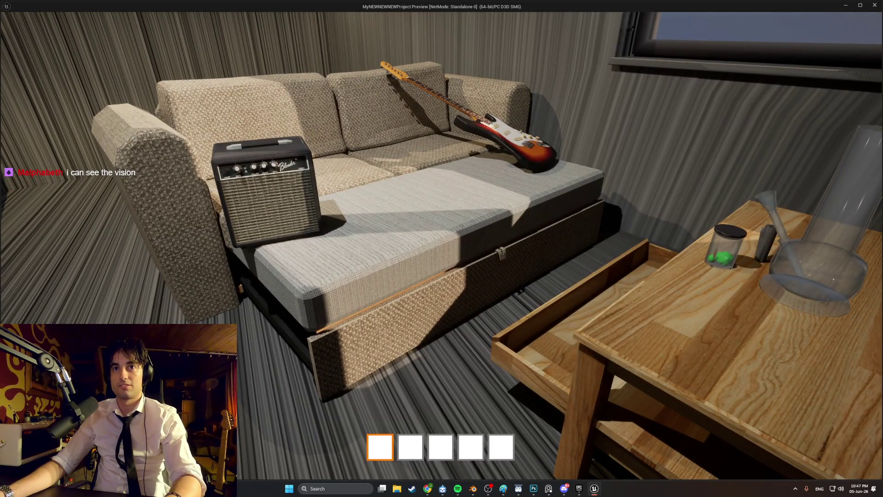
key("s")
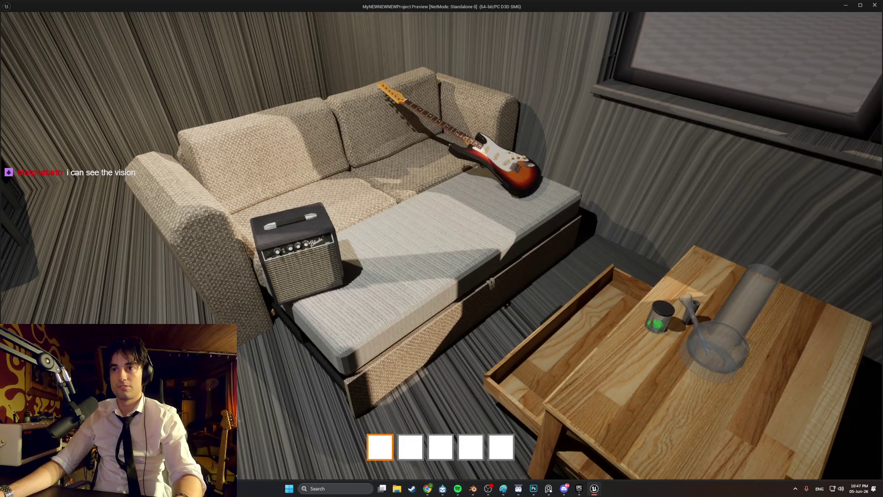
key("super")
key("super")
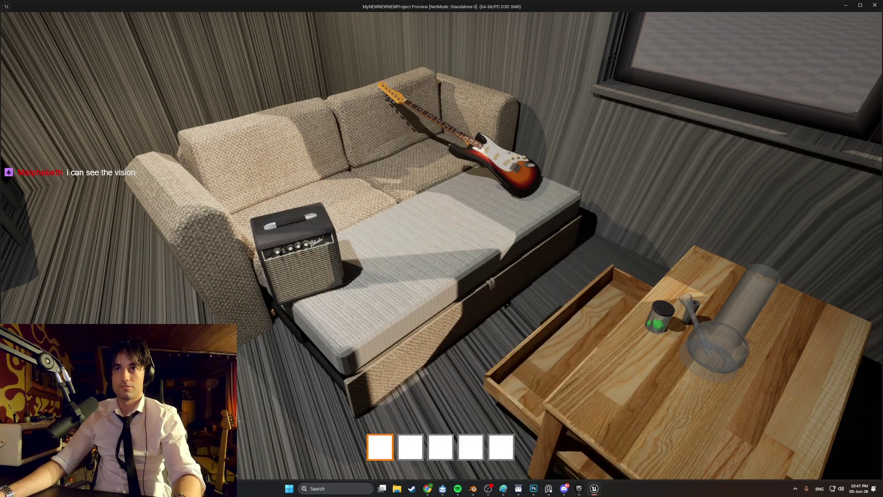
key("super+shift+s")
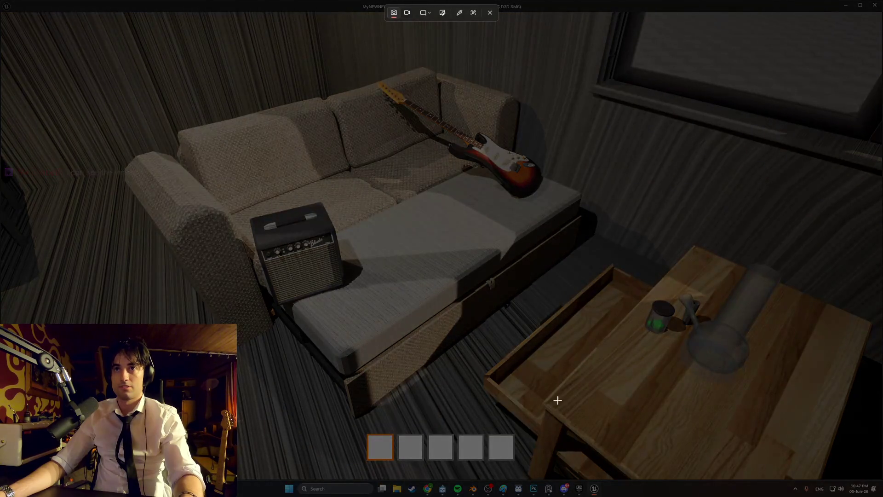
Snip the game scene showing the amp on the couch, then bring up the YouTube browser.
mouse_move(820, 475)
left_mouse_down()
mouse_move(233, 106)
mouse_move(61, 20)
mouse_move(84, 21)
left_mouse_up()
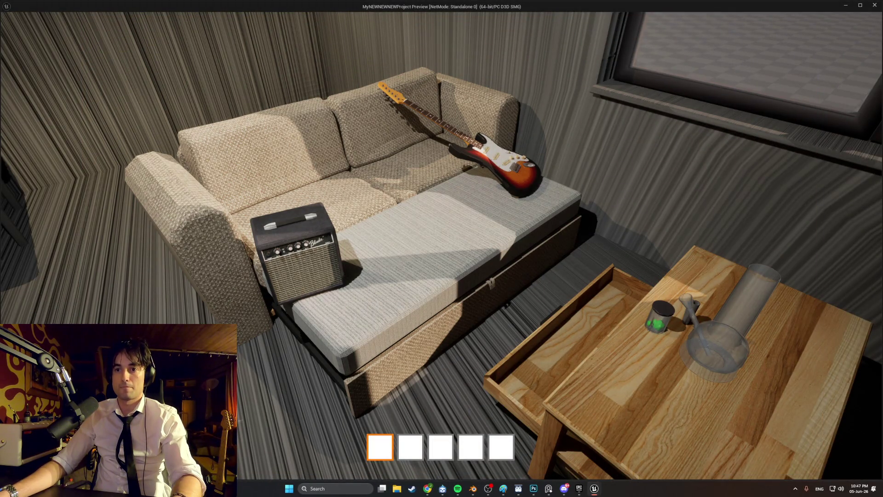
left_click(427, 488)
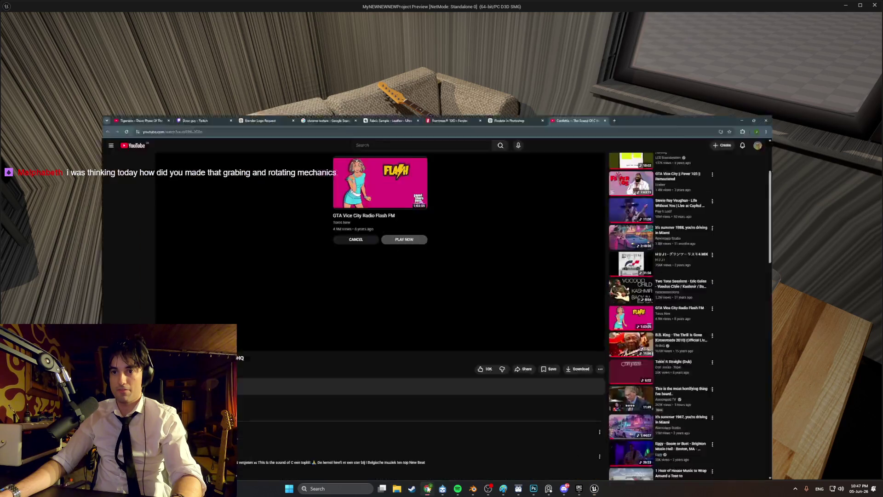
left_click(428, 489)
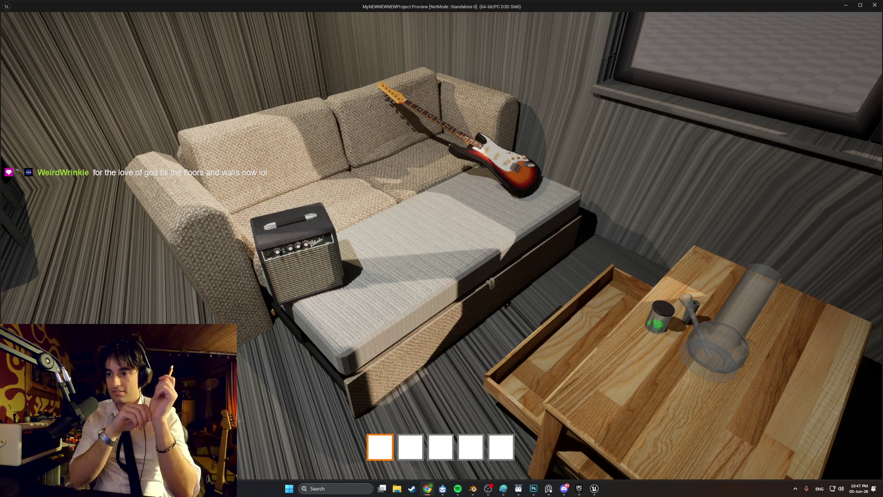
key("s")
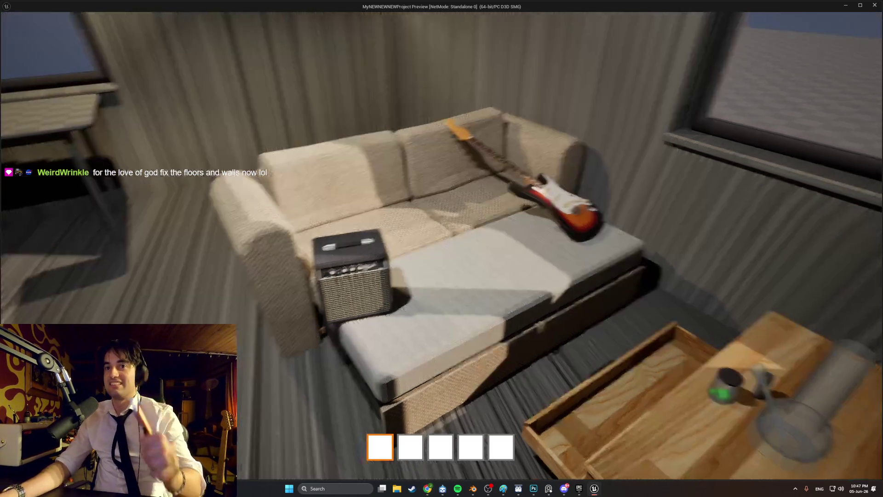
key("s")
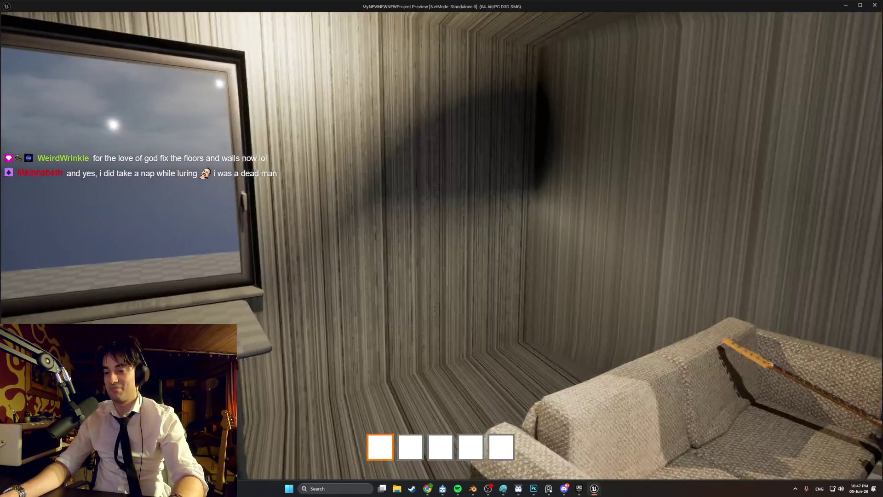
key("s")
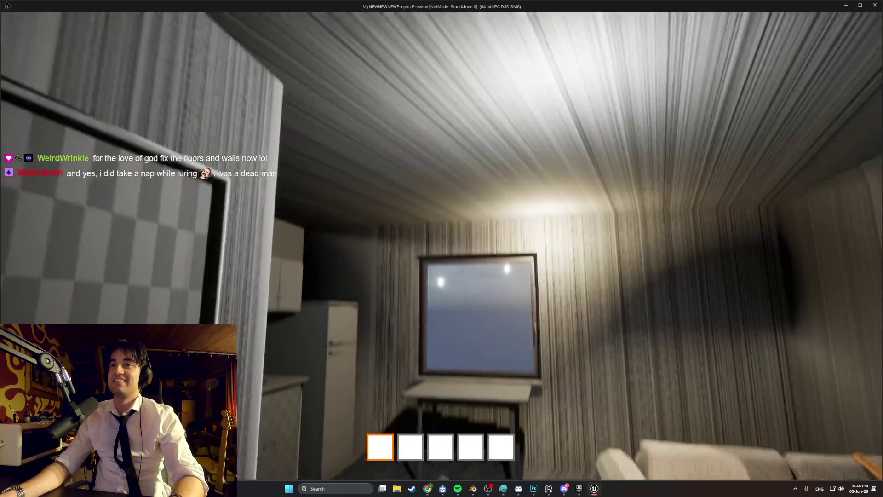
key("s")
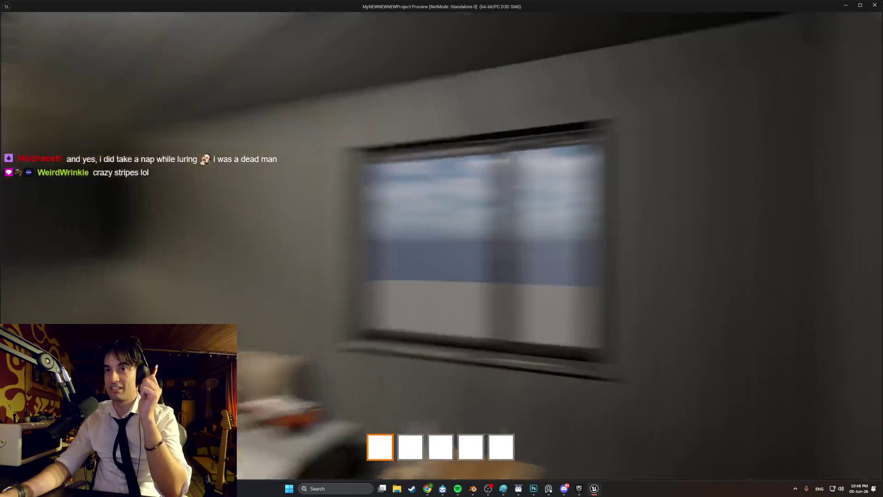
key("s")
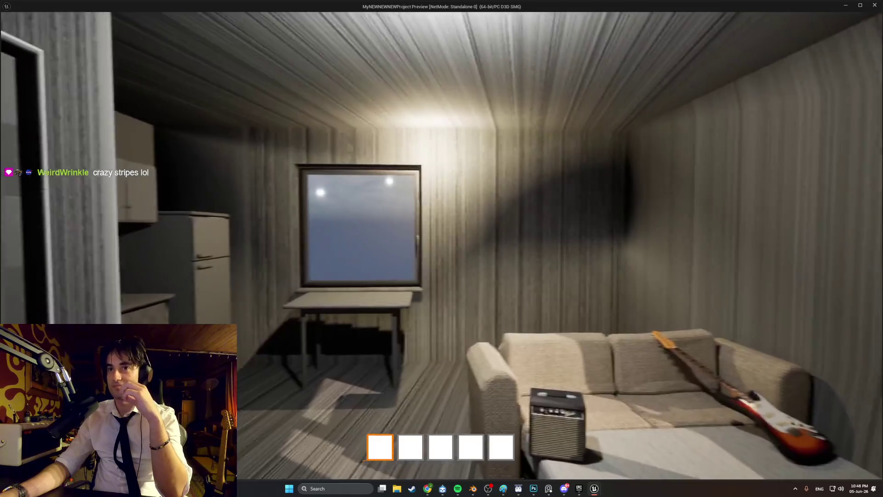
key("s")
key("w")
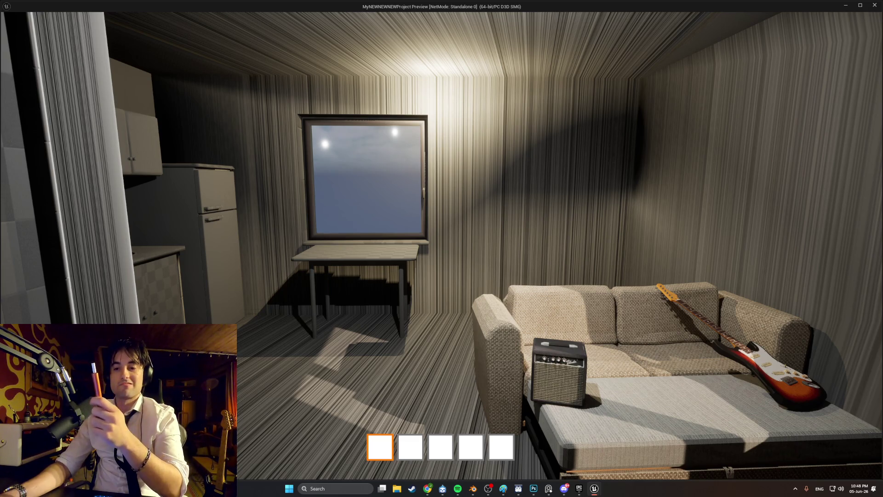
key("w")
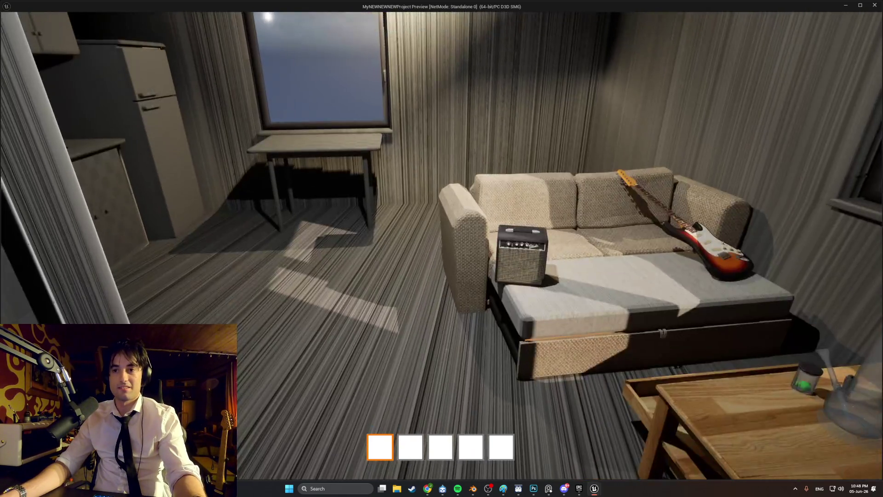
mouse_move(441, 248)
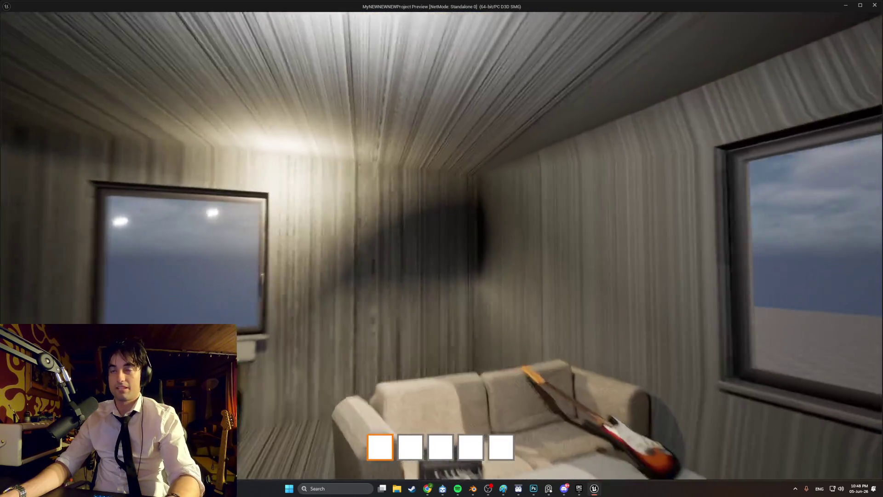
key("w")
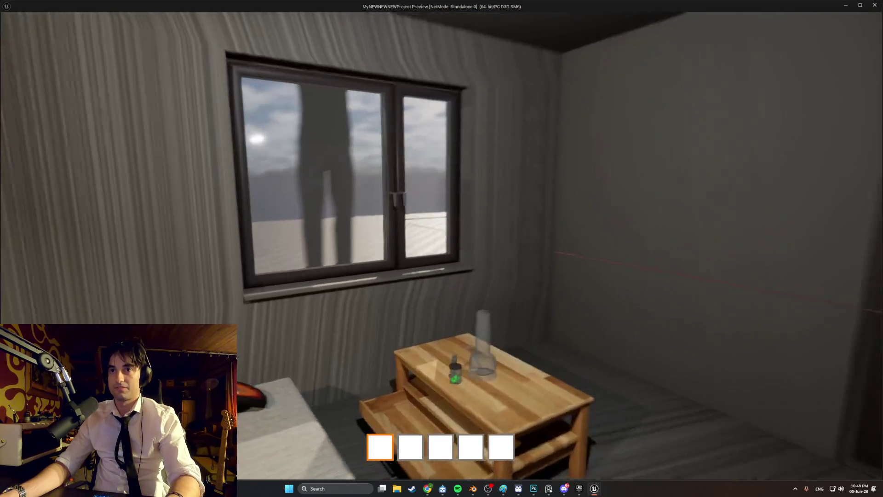
key("s")
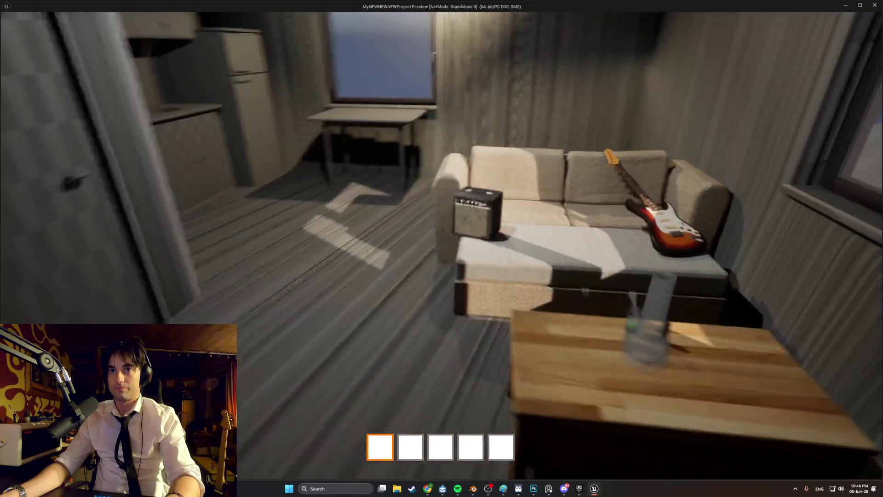
key("s")
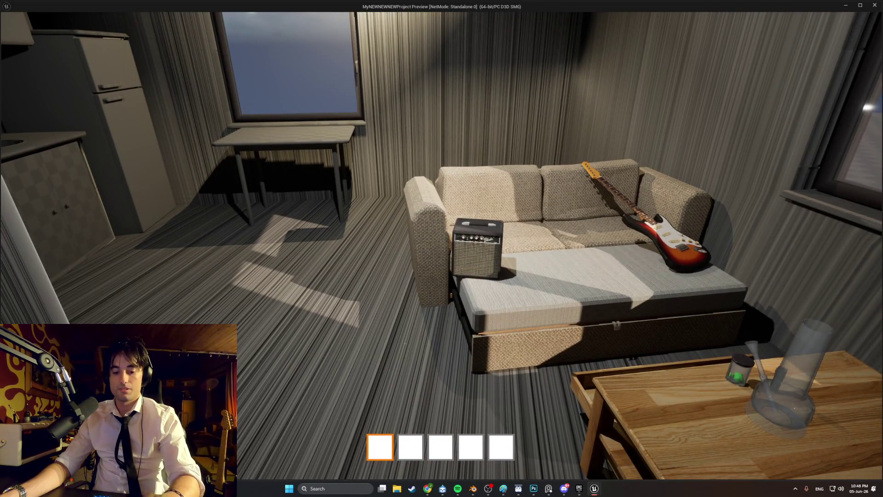
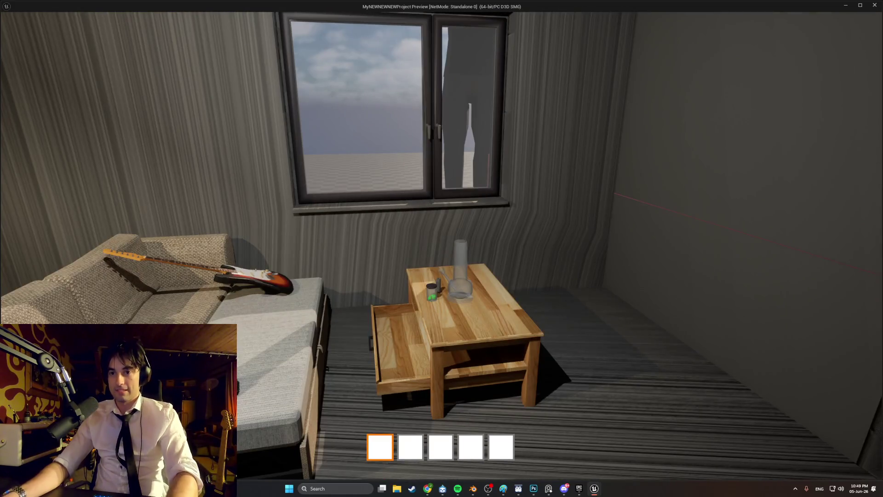
Stop the Unreal standalone preview, then save SmolAmp.blend in Blender.
key("Escape")
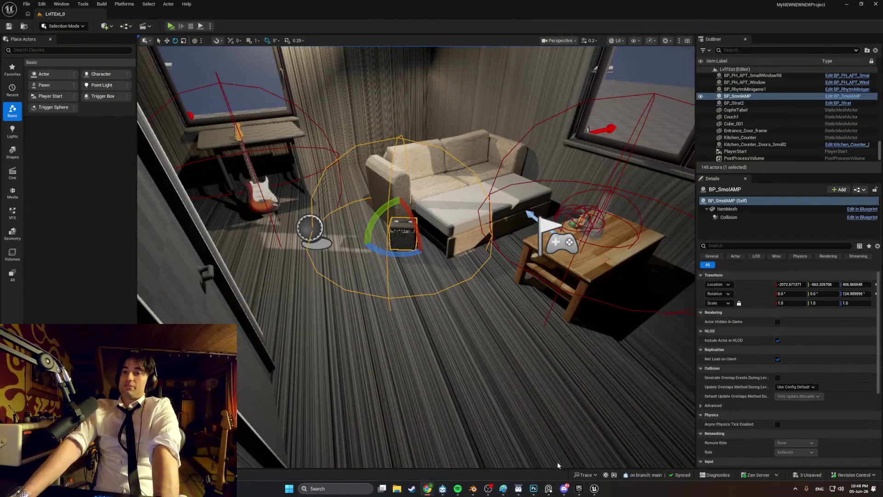
left_click(474, 488)
key("ctrl+s")
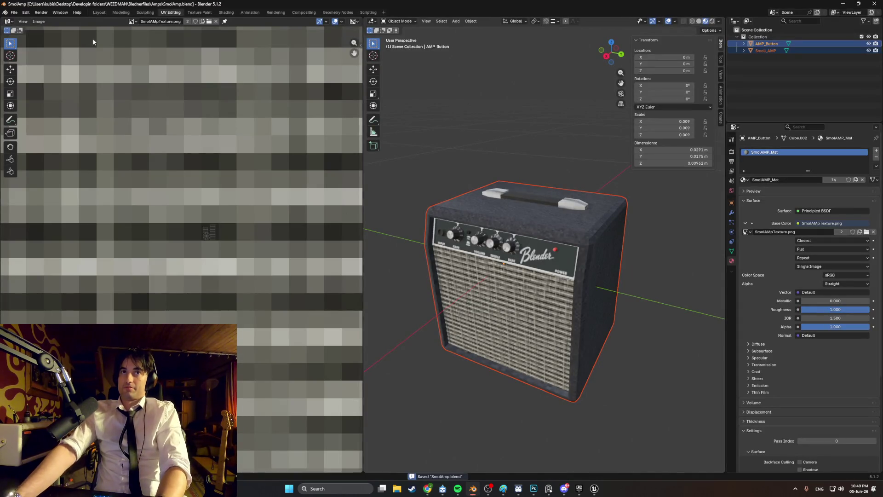
Browse the Apartment_BLEND and backupApartment folders under Blednerfiles, then open Apt_Apt1.blend.
left_click(14, 12)
left_click(26, 23)
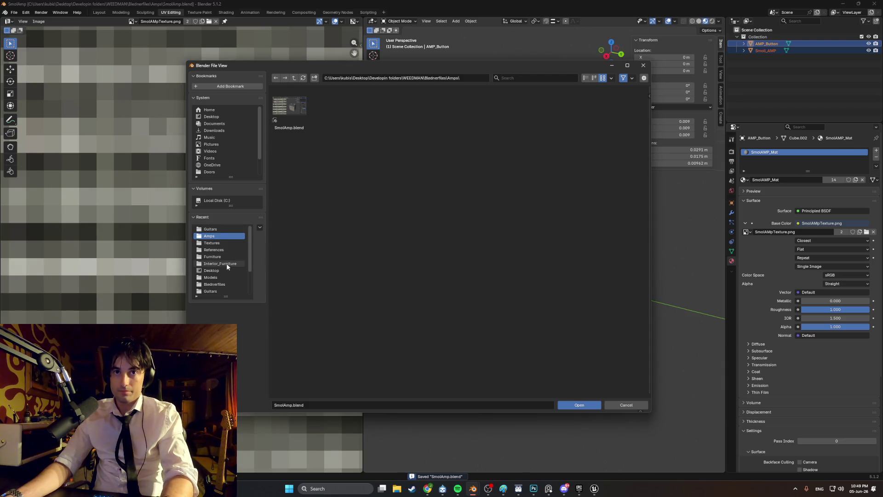
left_click(225, 283)
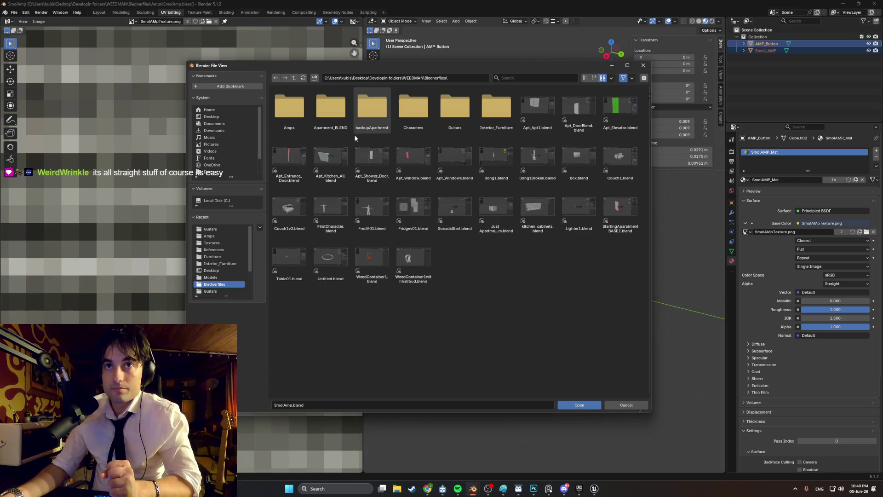
left_click(340, 124)
double_click(340, 124)
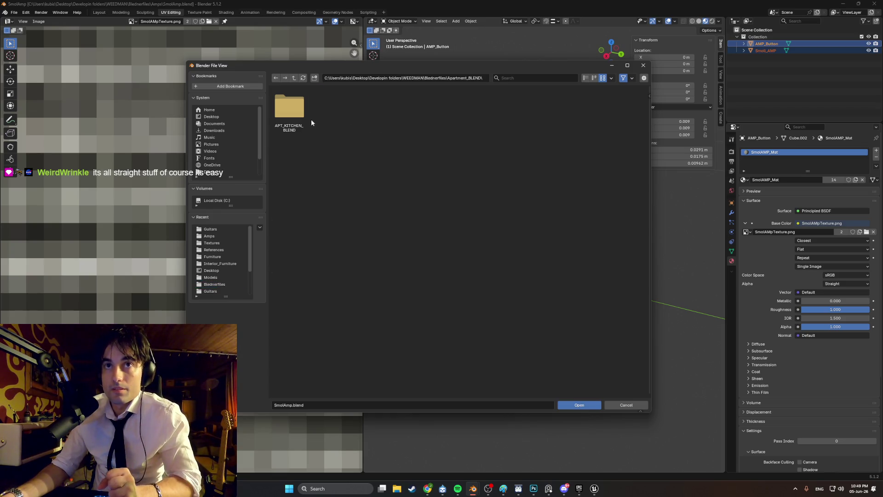
left_click(277, 80)
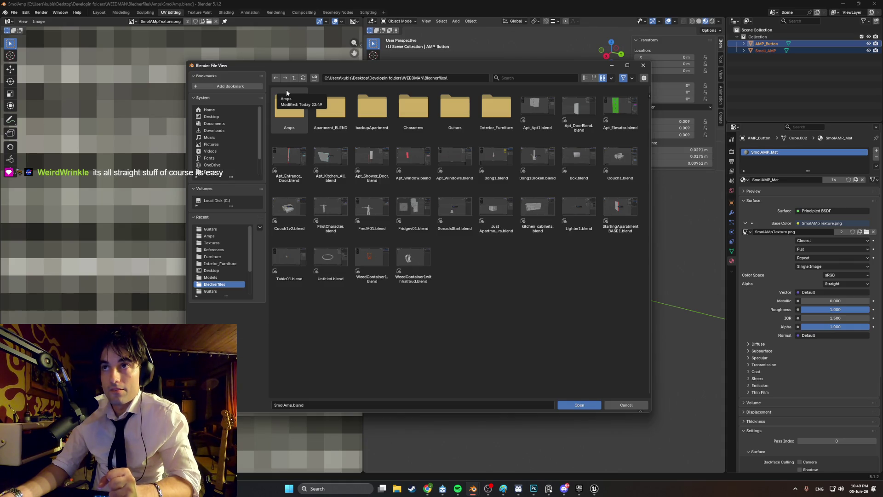
double_click(371, 108)
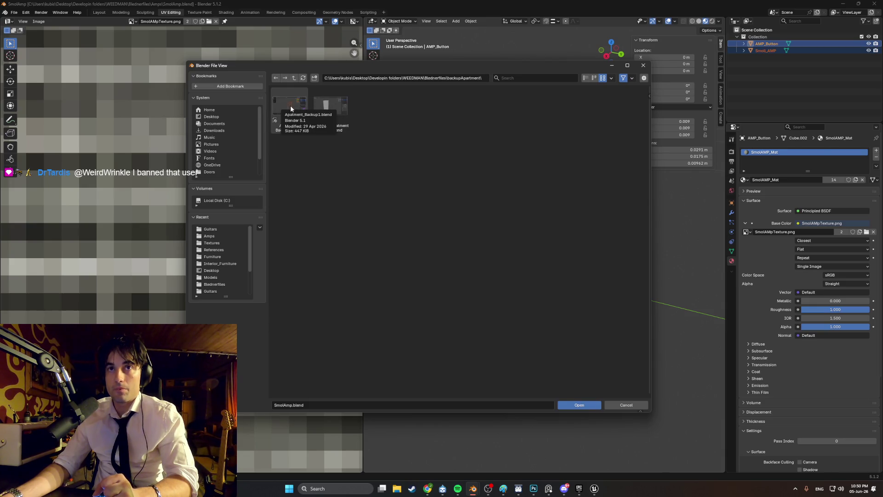
left_click(276, 79)
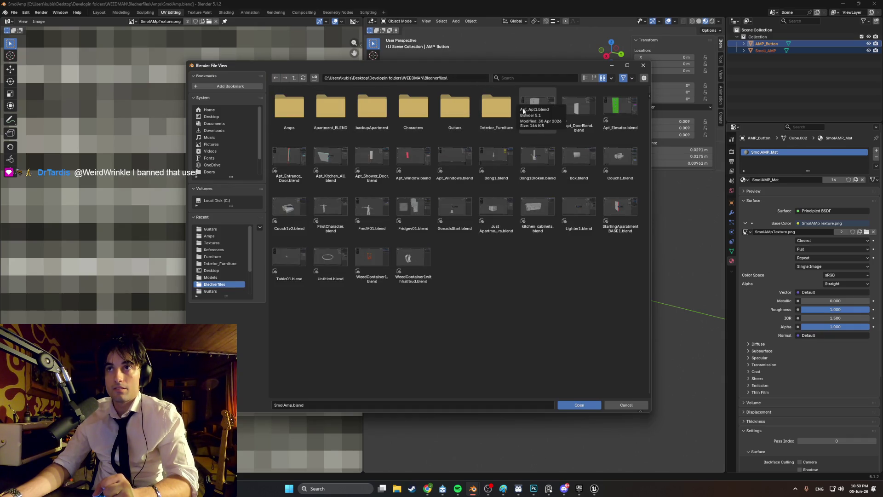
double_click(529, 110)
Put the apartment building into Edit Mode and zoom in on its wall panels.
mouse_move(359, 170)
middle_mouse_down()
mouse_move(318, 166)
mouse_move(385, 171)
mouse_move(395, 202)
mouse_move(368, 182)
mouse_move(323, 190)
mouse_move(337, 220)
mouse_move(333, 244)
mouse_move(334, 235)
middle_mouse_up()
key("Tab")
scroll(337, 226, "up", 10)
mouse_move(326, 198)
middle_mouse_down()
mouse_move(369, 197)
mouse_move(355, 207)
mouse_move(359, 184)
mouse_move(299, 183)
mouse_move(308, 200)
mouse_move(363, 147)
mouse_move(352, 151)
middle_mouse_up()
scroll(363, 189, "down", 8)
scroll(331, 187, "up", 6)
scroll(308, 200, "down", 6)
scroll(369, 141, "up", 2)
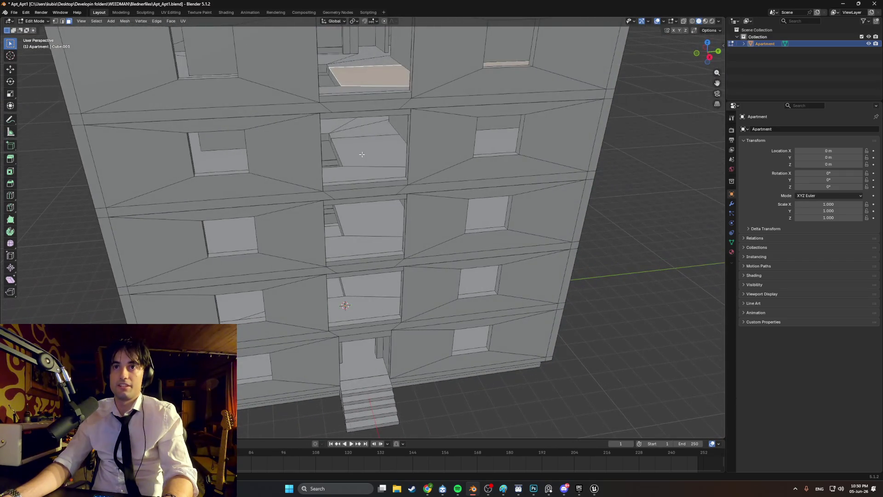
Select a facade window face, then a thin sliver face, and zoom out over the building.
left_click(350, 152)
left_click(351, 130)
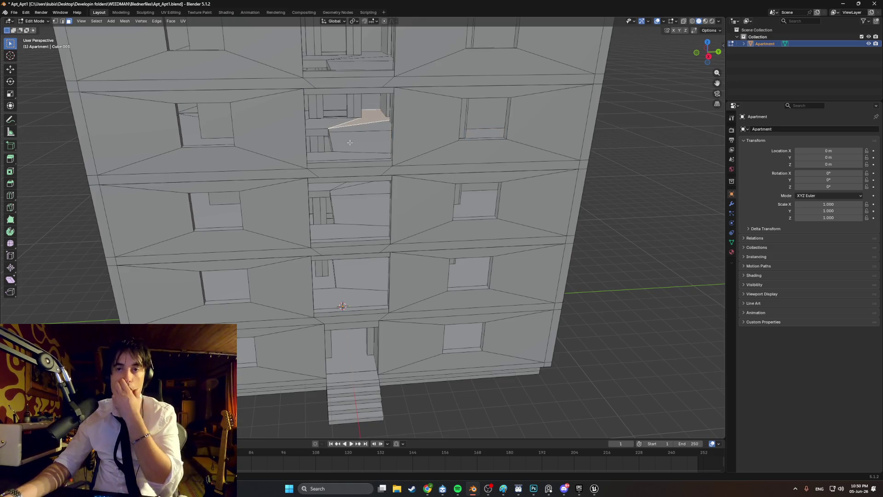
scroll(348, 124, "down", 5)
mouse_move(346, 138)
middle_mouse_down()
mouse_move(342, 152)
mouse_move(391, 144)
mouse_move(369, 145)
middle_mouse_up()
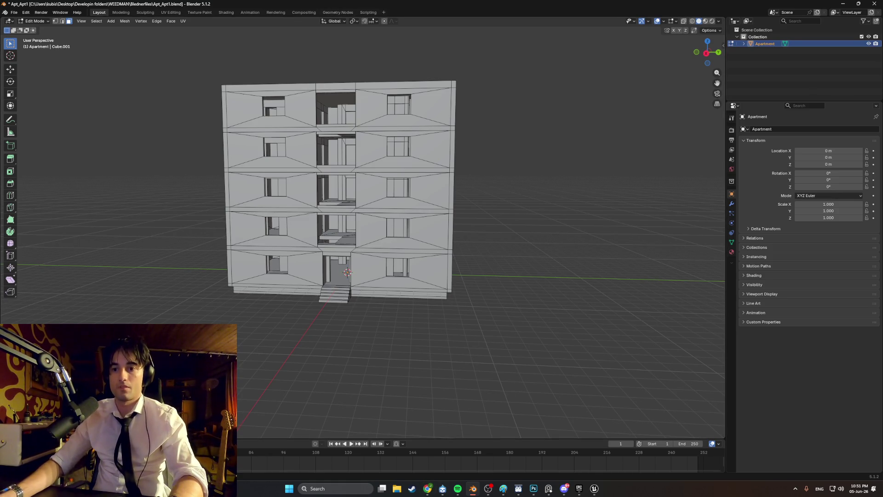
Bring Photoshop's SmolAmp_PH.psd amp texture to the front.
left_click(427, 489)
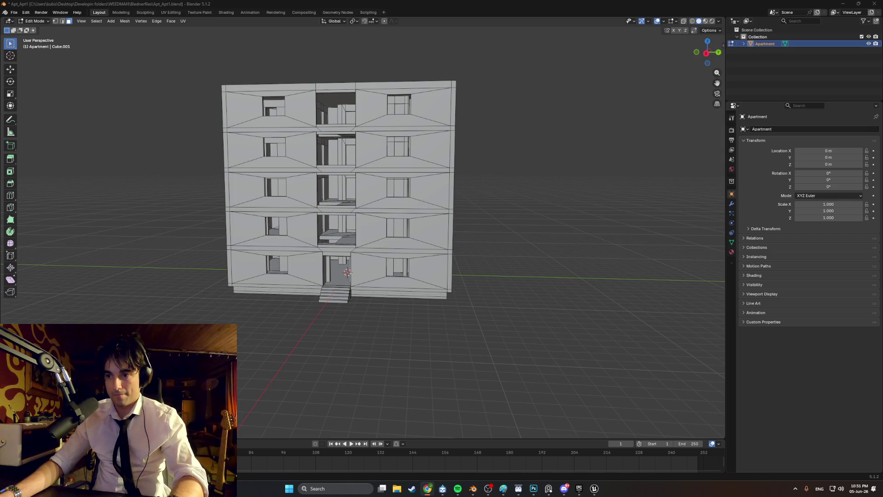
key("alt+Tab")
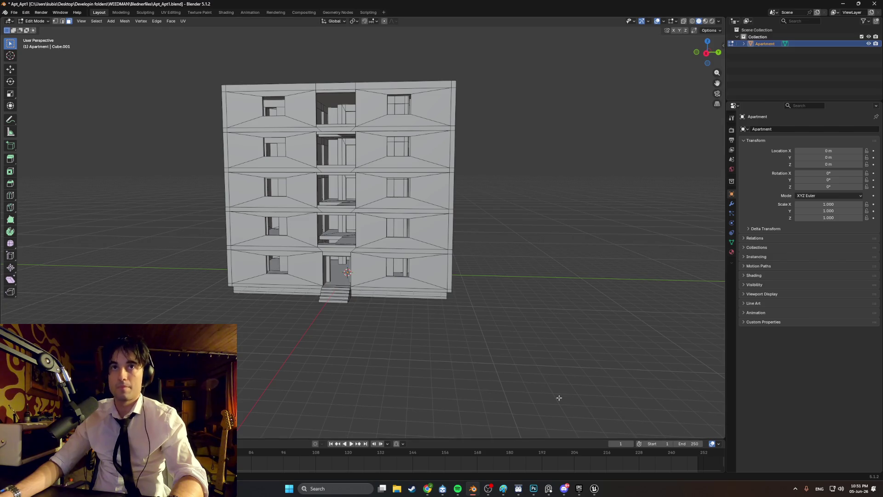
left_click(533, 489)
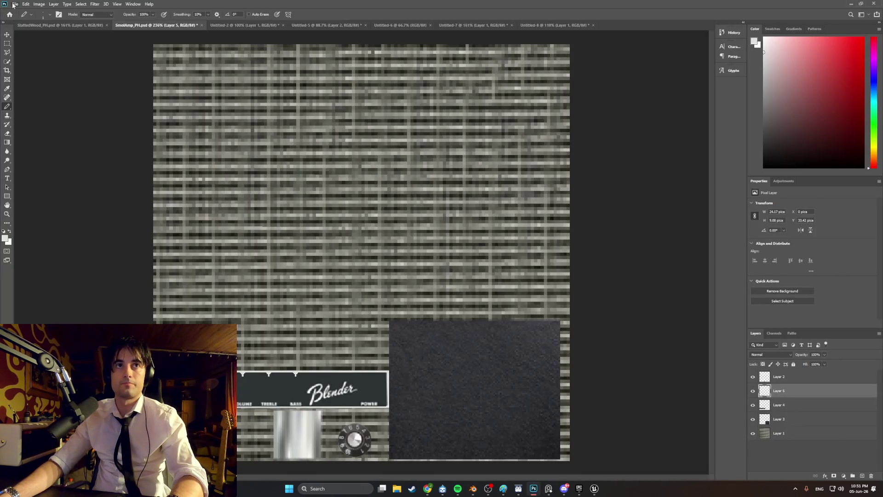
Save SmolAmp_PH and close the knob image without saving its changes.
key("ctrl+s")
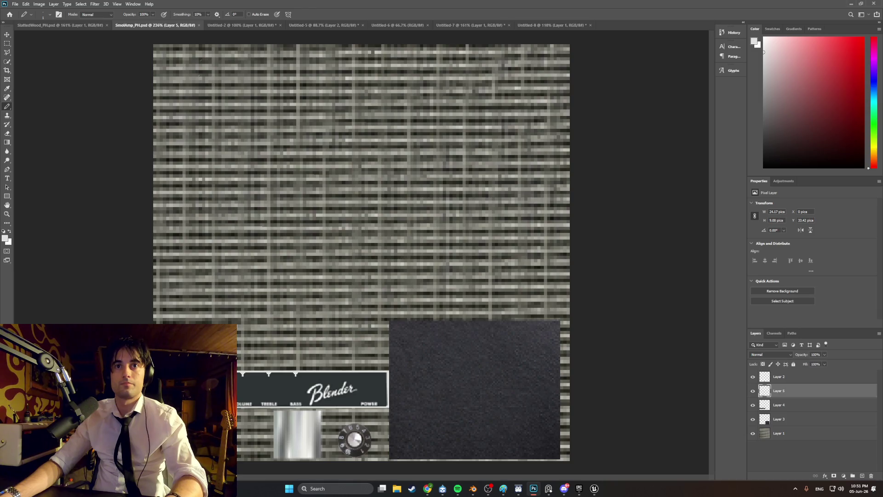
left_click(275, 26)
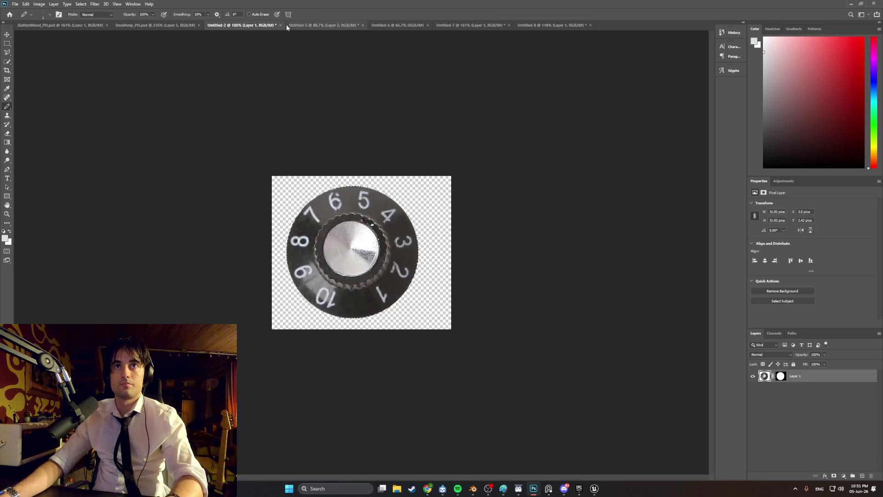
left_click(280, 25)
left_click(438, 177)
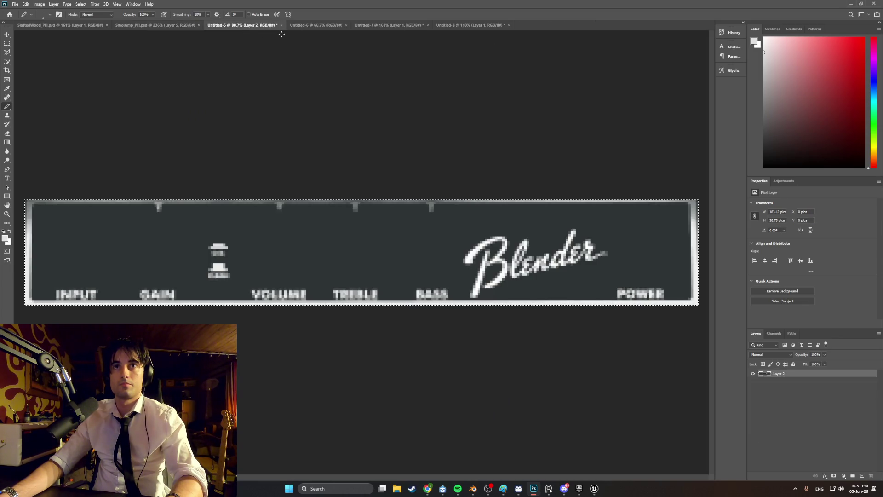
Save the panel image as SmollAMP_Panel_PH and close it.
key("ctrl+s")
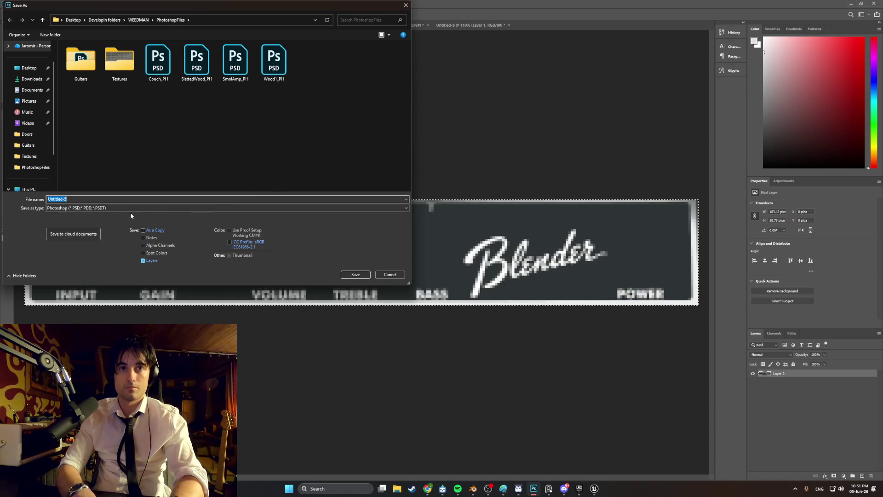
type("Smoll")
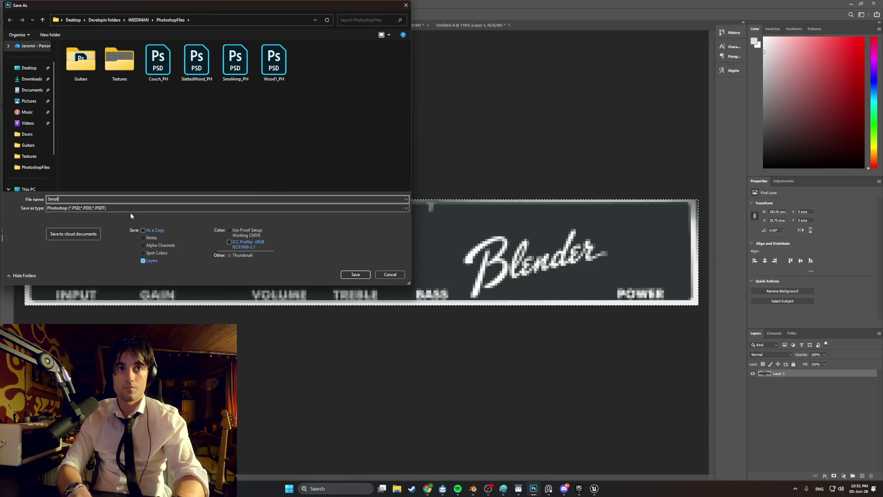
type("AMP_P")
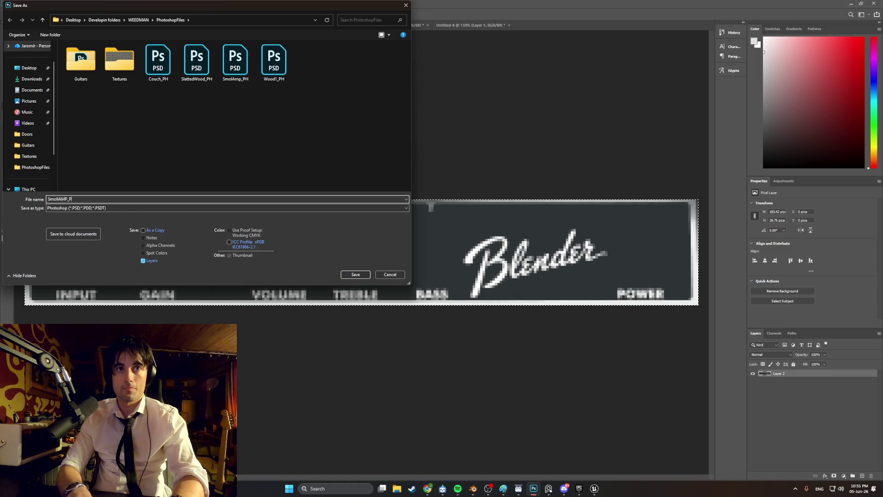
type("anel_PH")
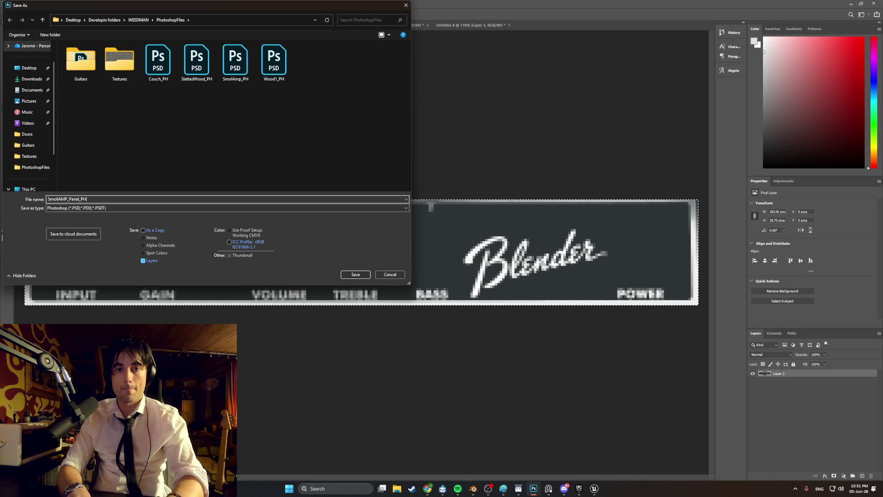
key("Return")
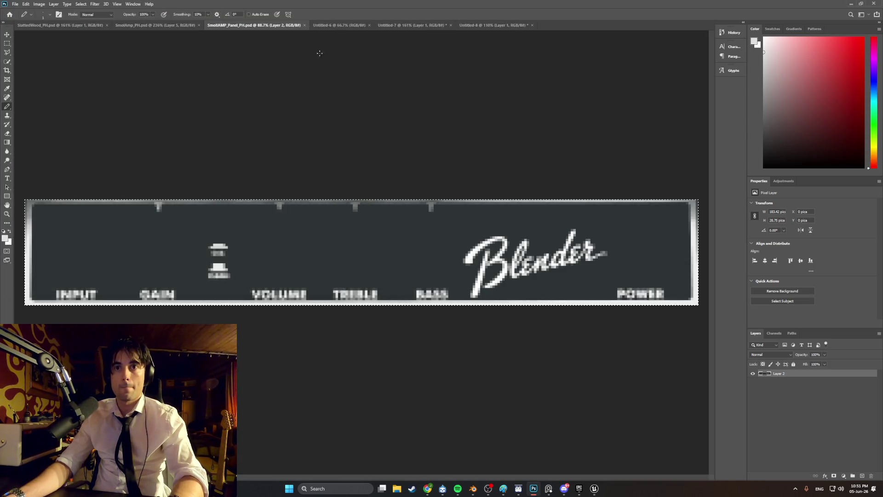
left_click(304, 25)
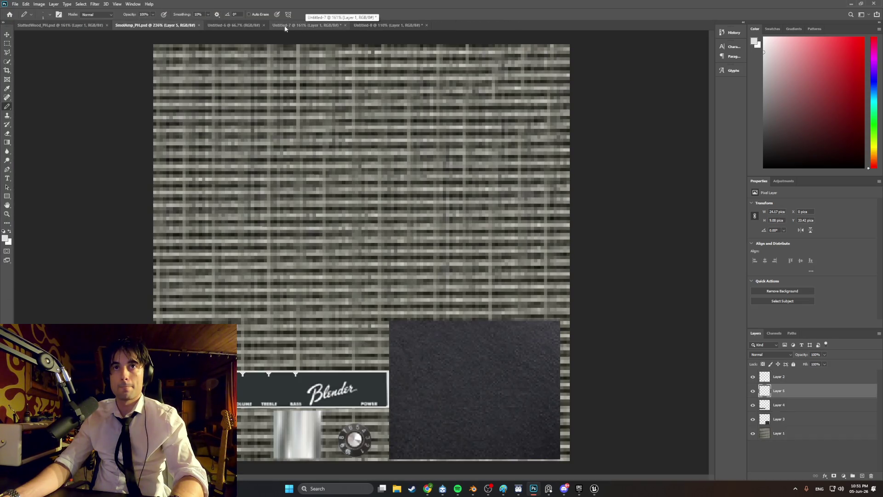
Close the blank Untitled-6 and dark Untitled-7 documents, discarding changes.
left_click(261, 25)
left_click(263, 25)
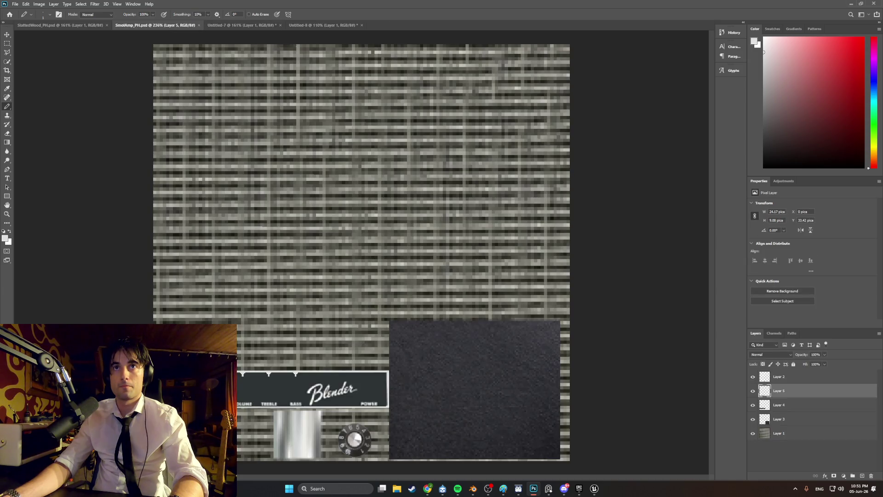
left_click(269, 26)
left_click(280, 26)
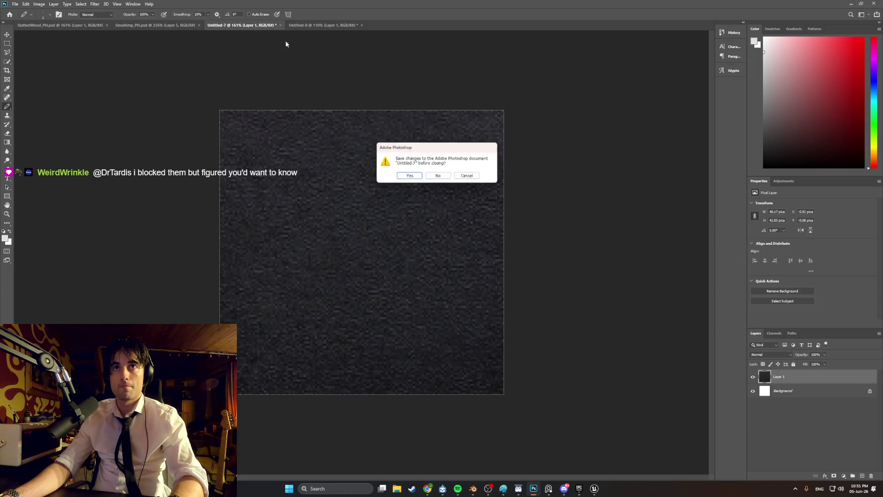
left_click(439, 175)
Close the Blender logo and slatted wood documents, then bring up the New Document dialog.
left_click(271, 26)
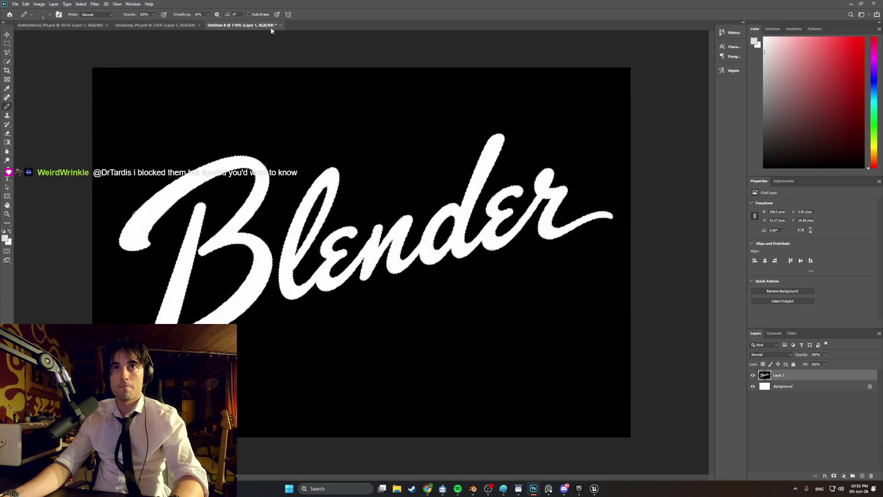
left_click(281, 26)
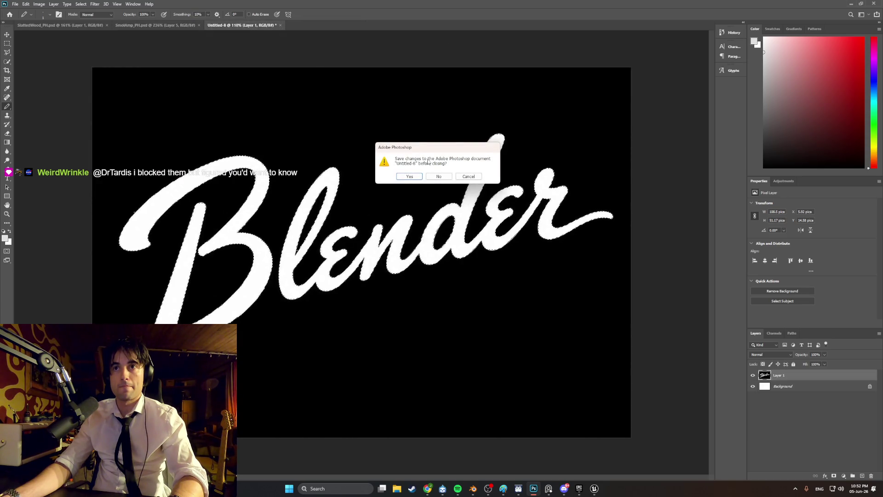
left_click(433, 176)
left_click(62, 24)
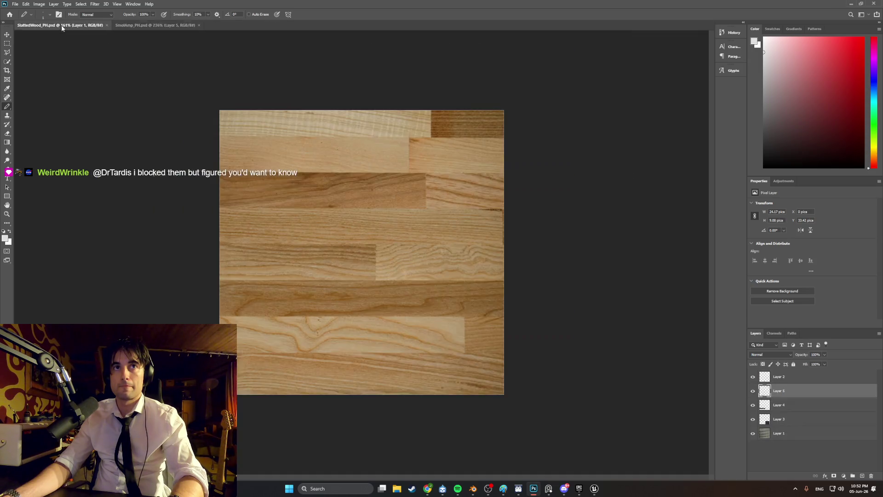
left_click(106, 25)
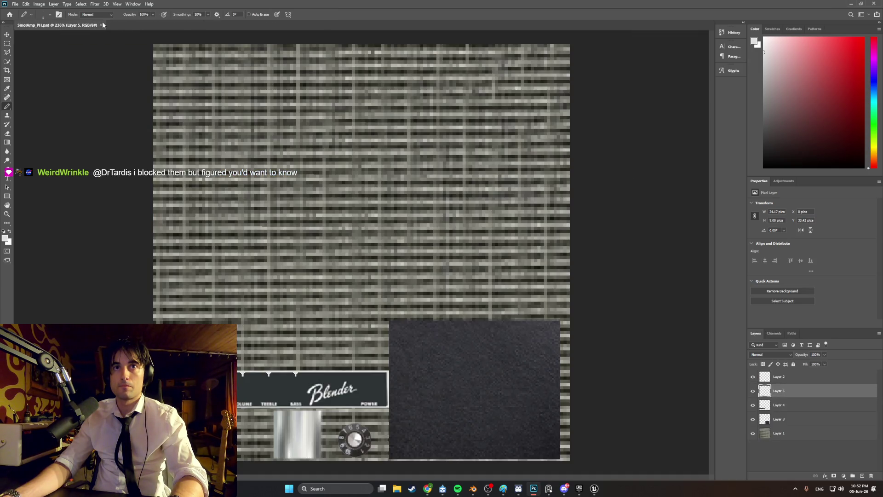
left_click(15, 4)
left_click(23, 12)
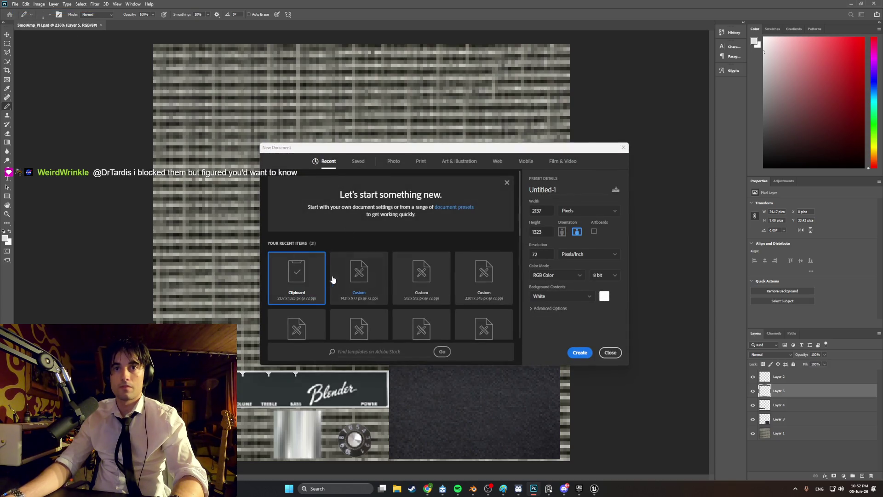
Create a new document with Width and Height both set to 1024 pixels.
double_click(341, 279)
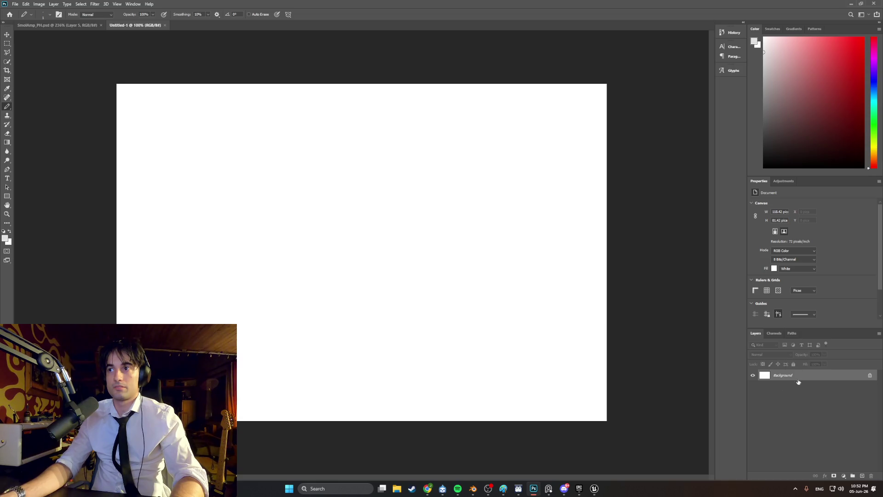
left_click(15, 5)
left_click(22, 11)
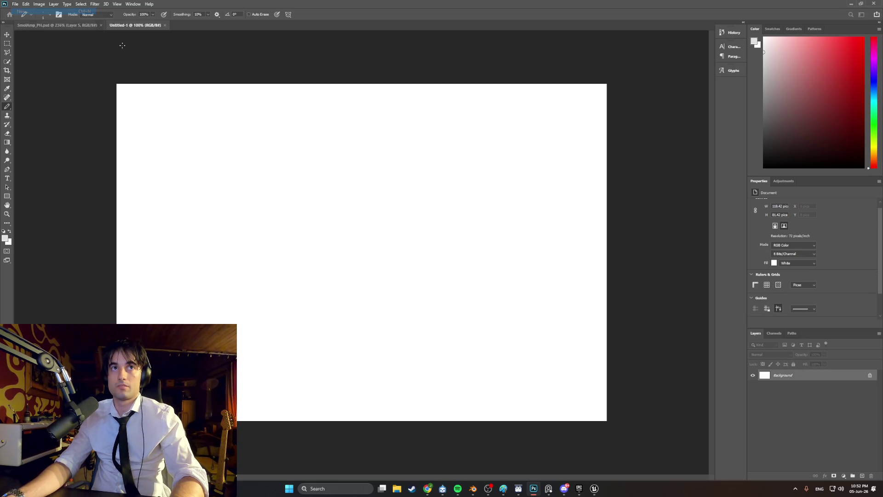
double_click(539, 211)
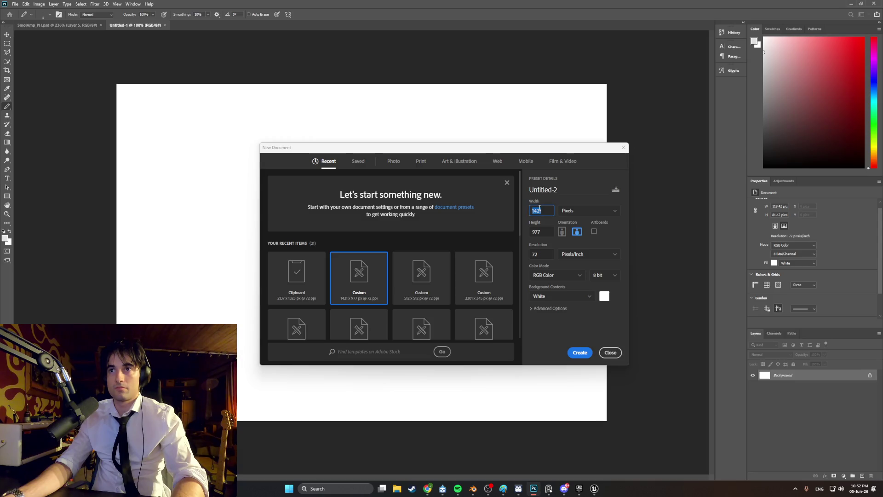
type("1024")
key("Tab")
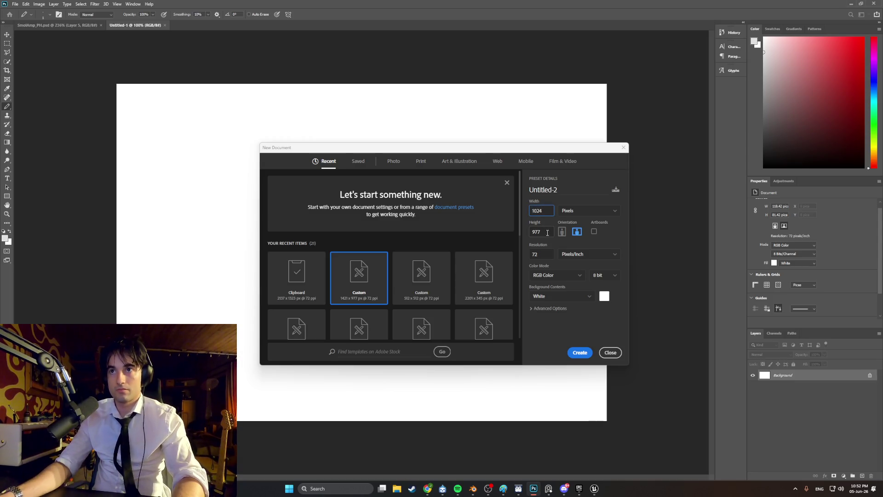
type("024")
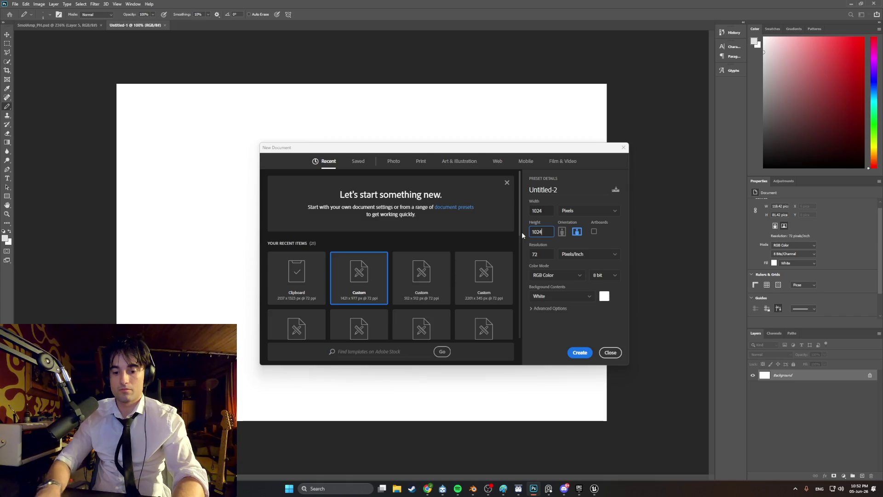
left_click(574, 351)
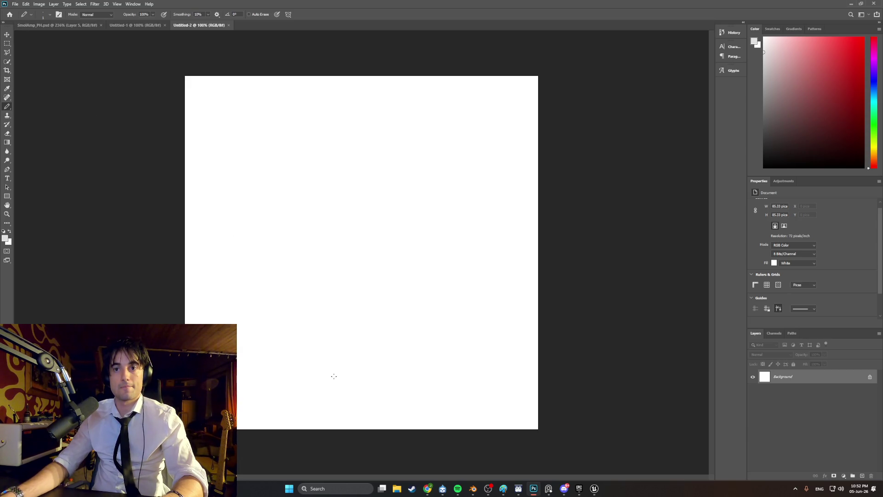
Drag the stucco wall photo from Downloads onto the new canvas as a layer.
left_click(397, 489)
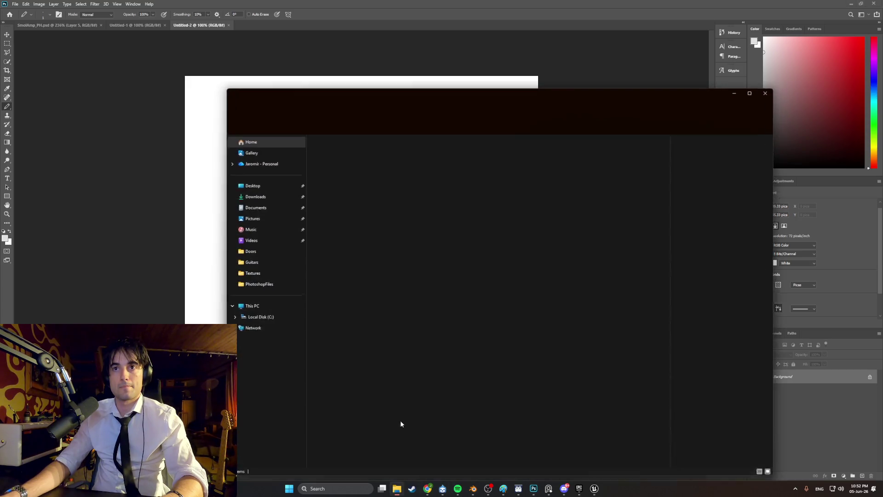
left_click(253, 195)
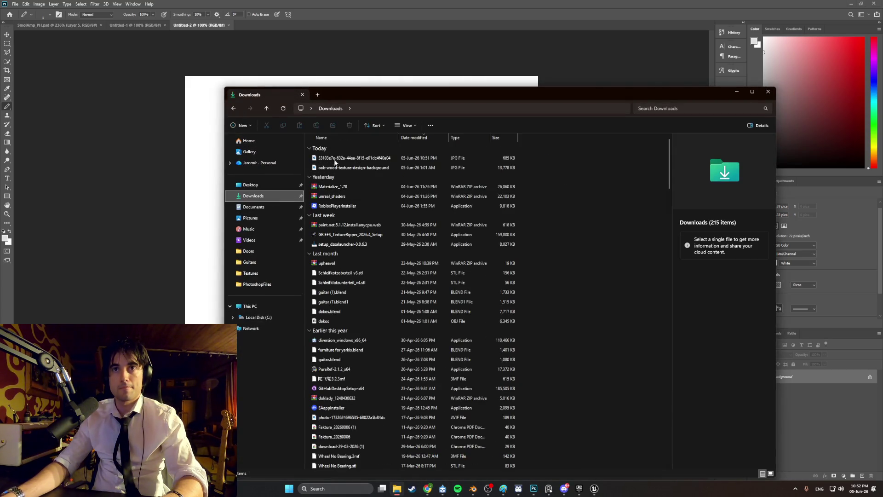
left_click_drag(368, 95, 515, 120)
left_click(286, 207)
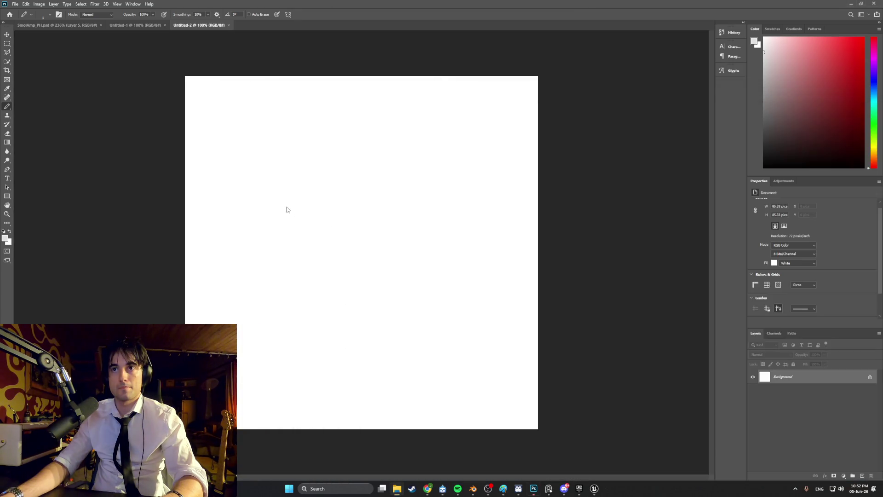
left_click_drag(296, 215, 297, 215)
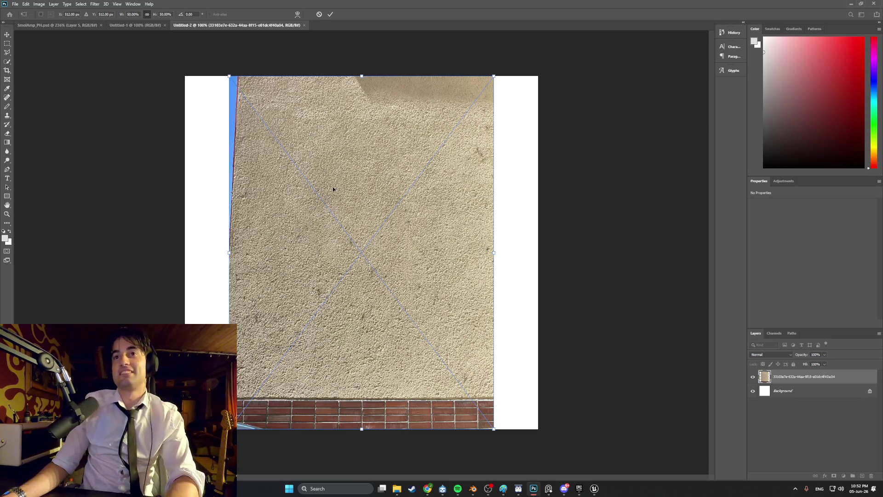
Enlarge and reposition the stucco photo until it fills the canvas, pushing the brick strip off the edges.
left_click_drag(334, 193, 337, 212)
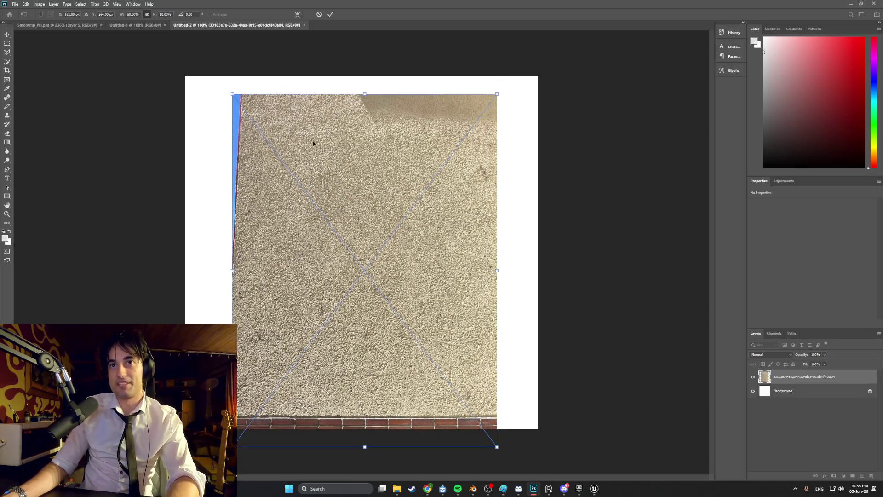
mouse_move(229, 97)
left_mouse_down()
mouse_move(233, 80)
mouse_move(138, 53)
left_mouse_up()
left_click_drag(291, 143, 340, 173)
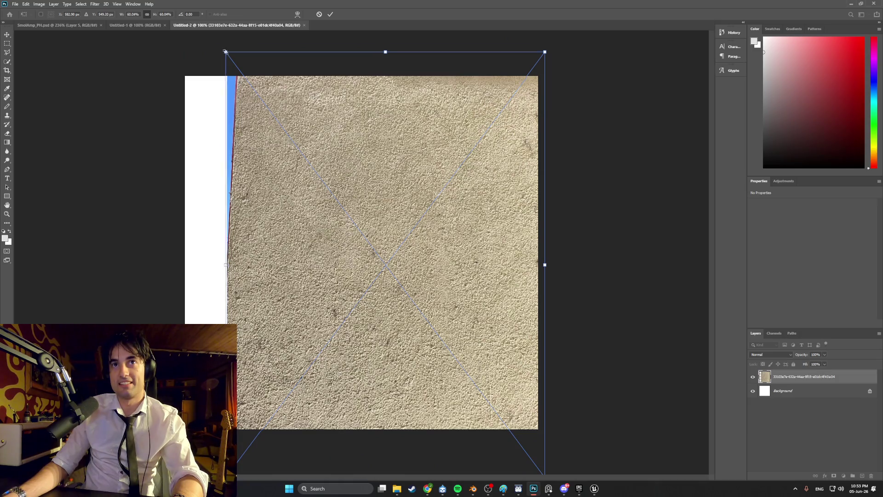
left_click_drag(227, 53, 183, 2)
left_click_drag(287, 118, 291, 134)
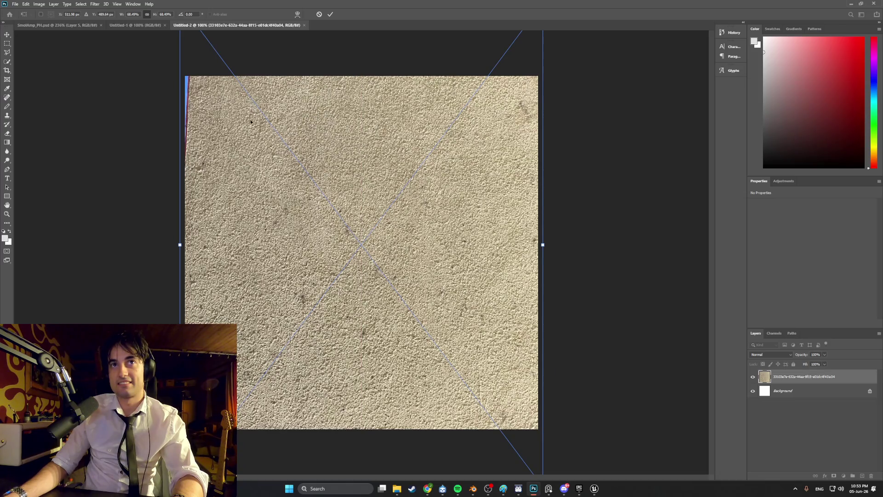
key("ctrl+0")
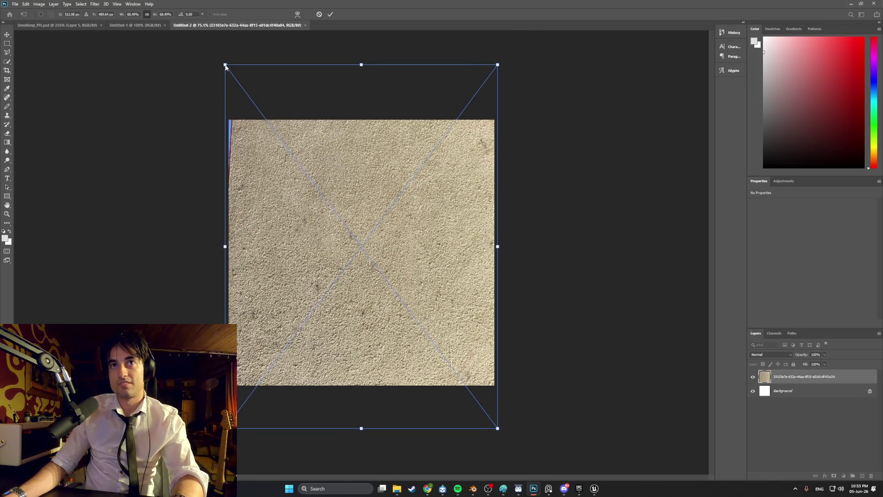
left_click_drag(228, 65, 213, 59)
mouse_move(353, 202)
left_mouse_down()
mouse_move(347, 181)
mouse_move(367, 213)
left_mouse_up()
left_click_drag(233, 67, 223, 54)
left_click_drag(291, 126, 284, 120)
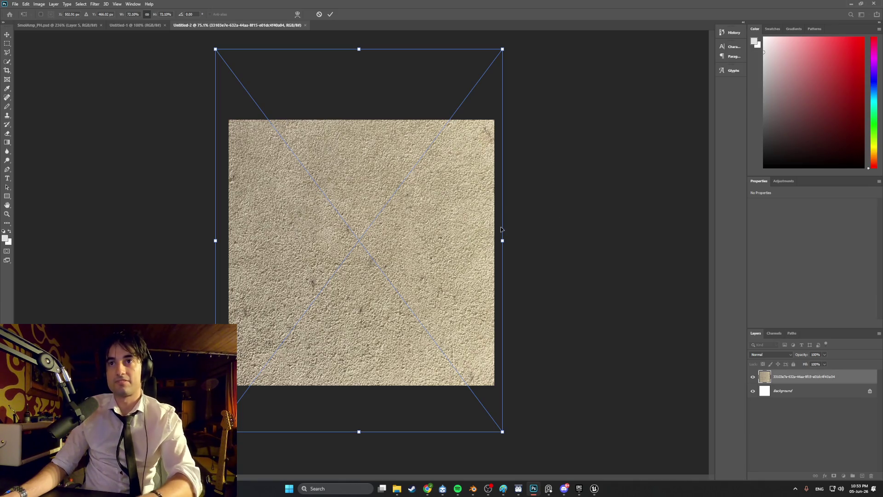
key("Return")
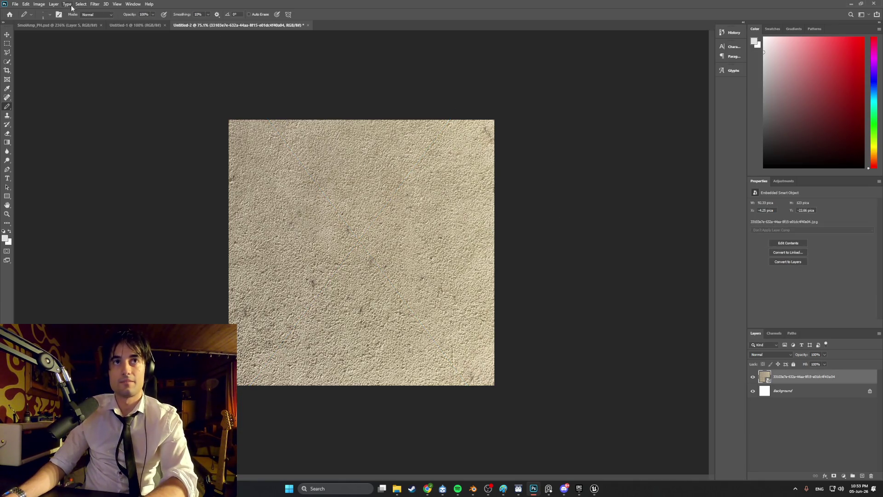
Apply Filter > Pixelate > Mosaic to the stucco layer with a cell size of 5 square.
left_click(54, 4)
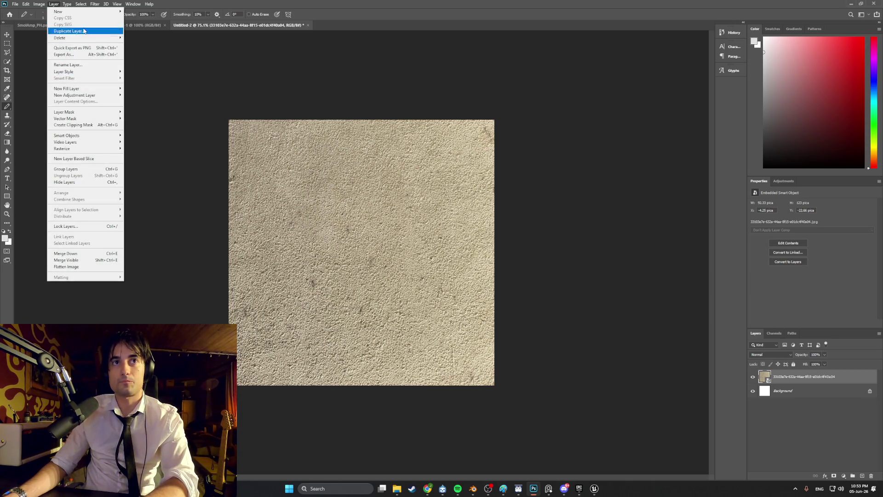
mouse_move(42, 5)
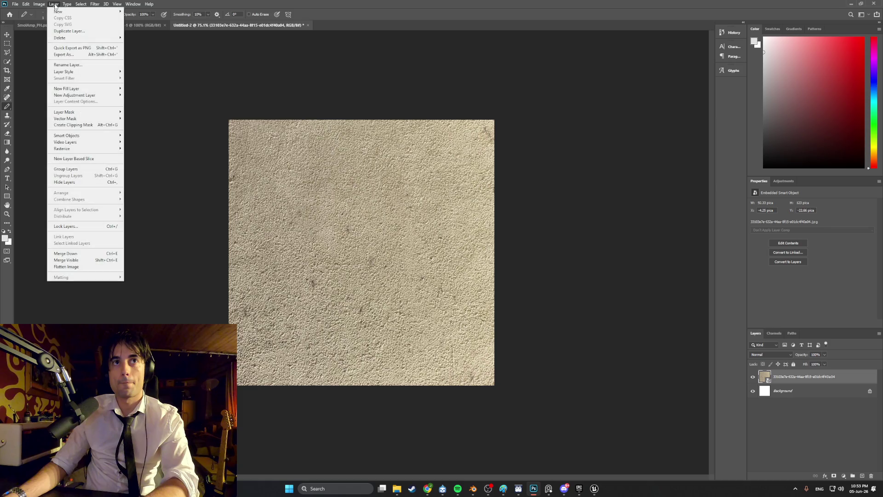
mouse_move(73, 5)
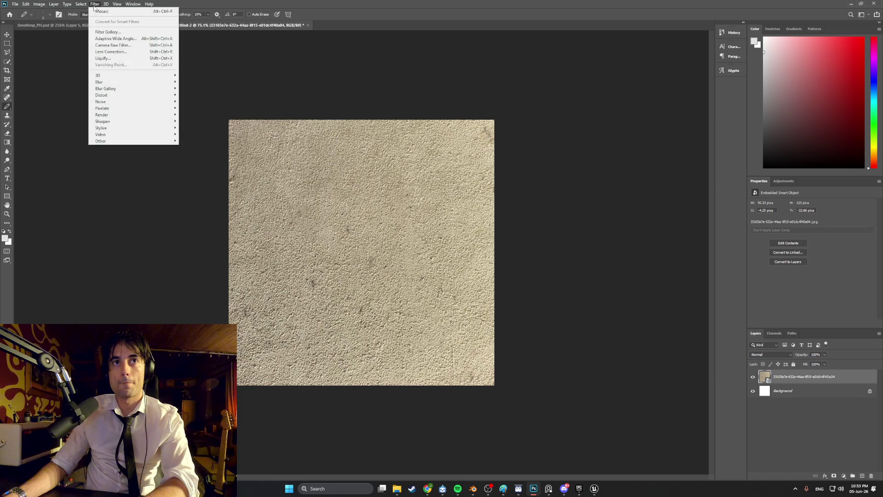
mouse_move(139, 110)
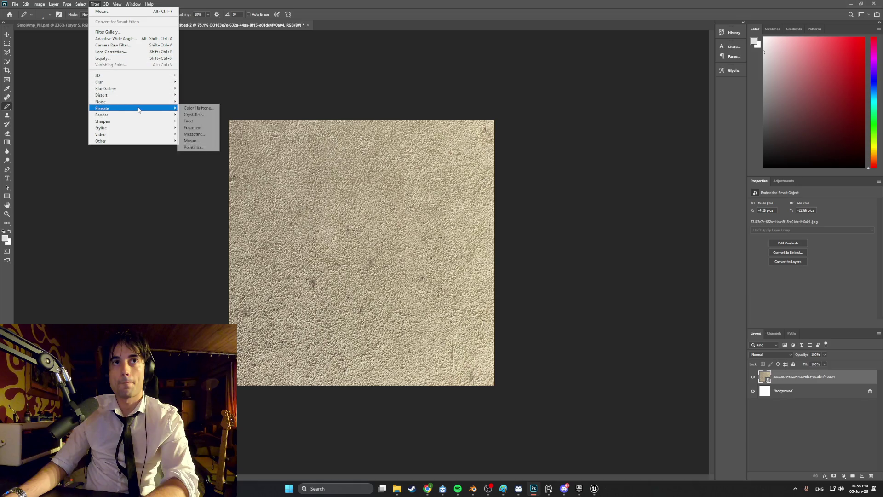
left_click(205, 141)
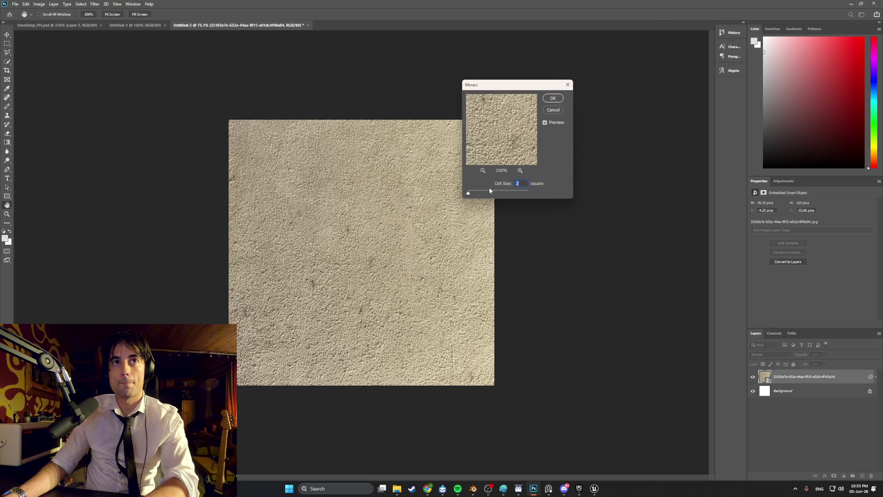
left_click_drag(469, 194, 472, 195)
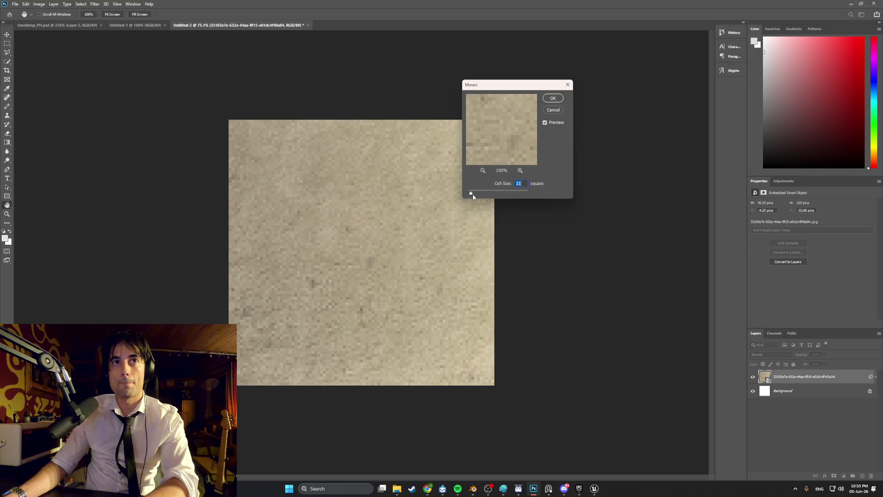
left_click_drag(473, 196, 472, 197)
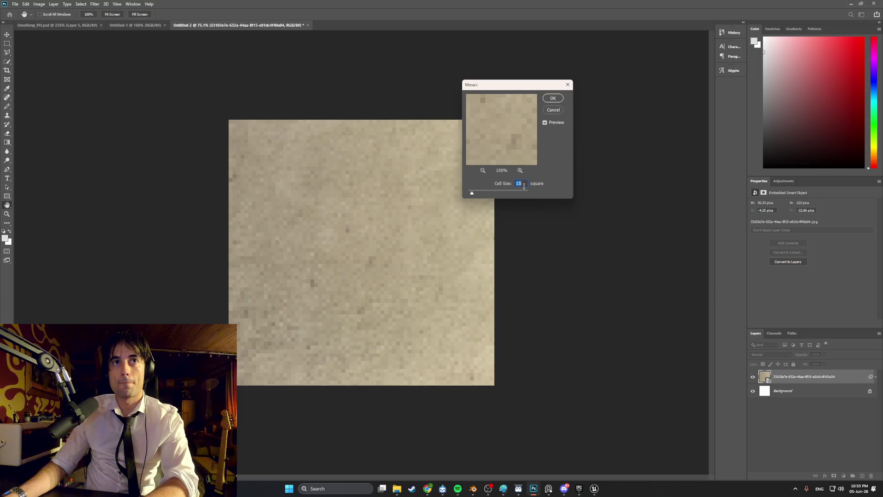
type("0")
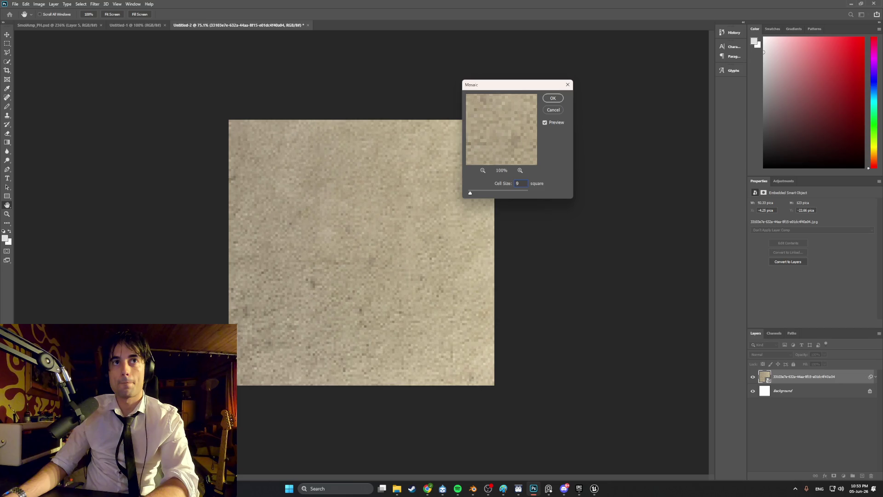
type("87")
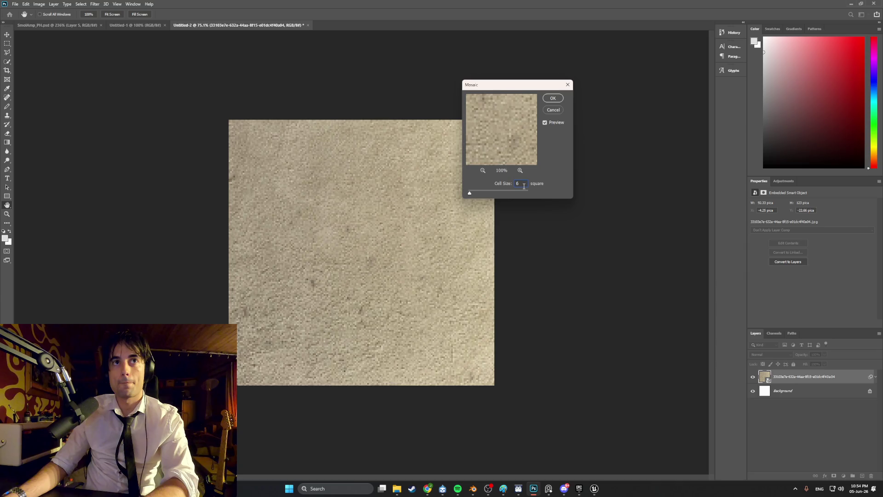
type("5")
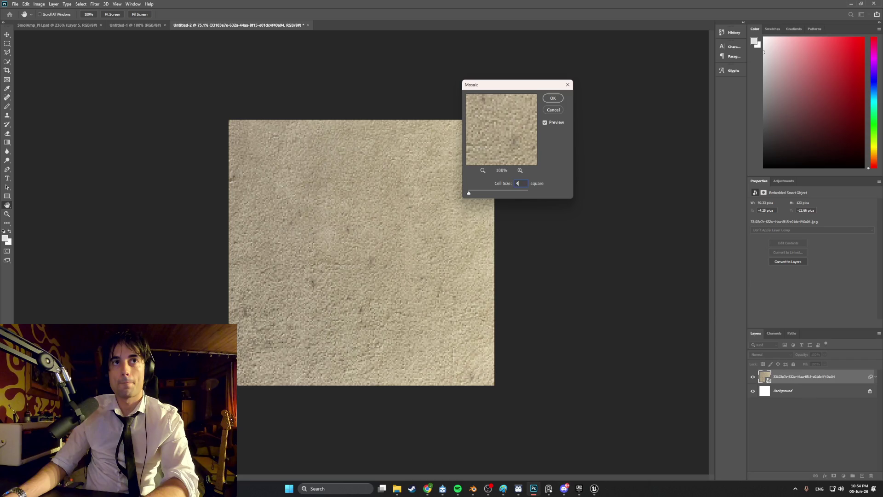
key("BackSpace")
type("5")
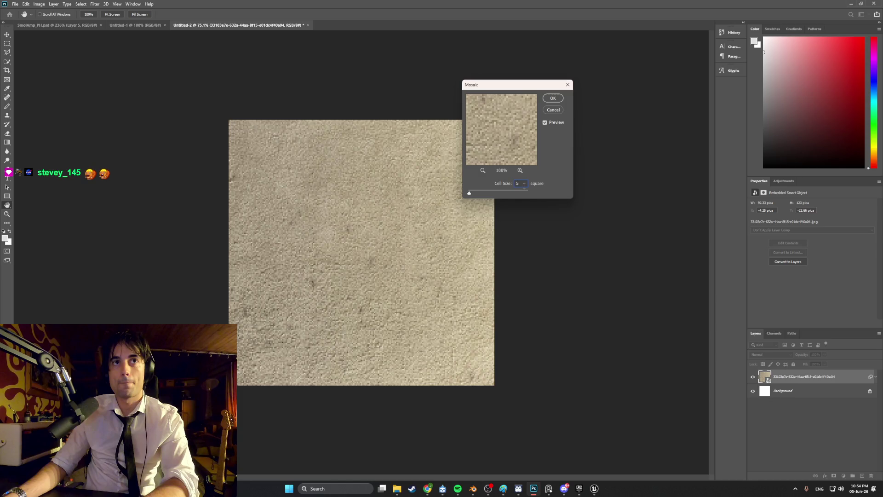
left_click(552, 100)
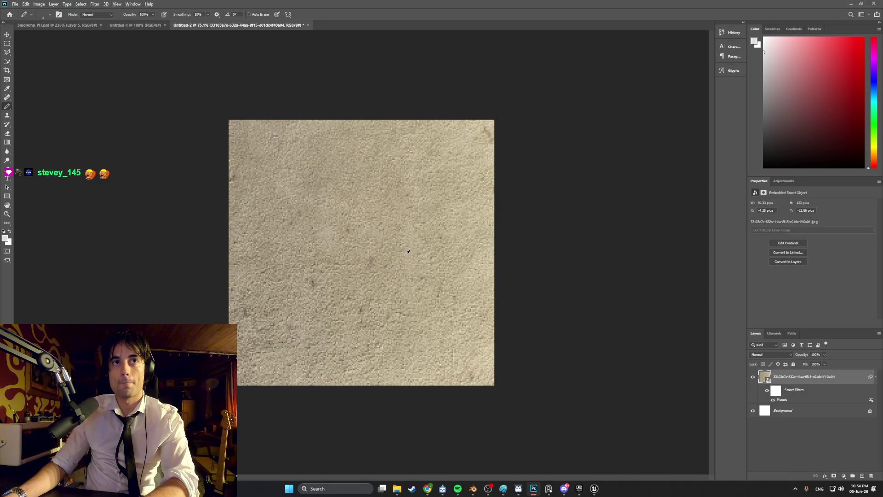
scroll(407, 252, "up", 2, "alt")
scroll(408, 252, "down", 2, "alt")
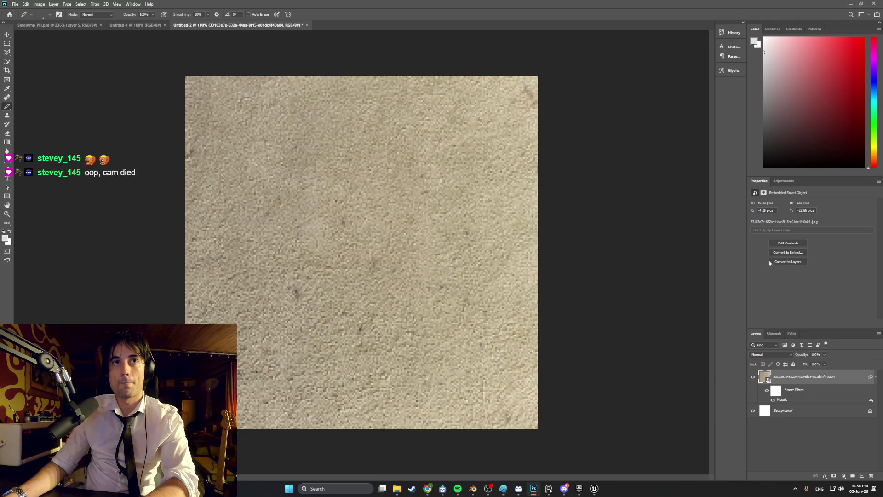
Delete the white Background layer and rasterize the stucco smart object layer.
left_click(784, 411)
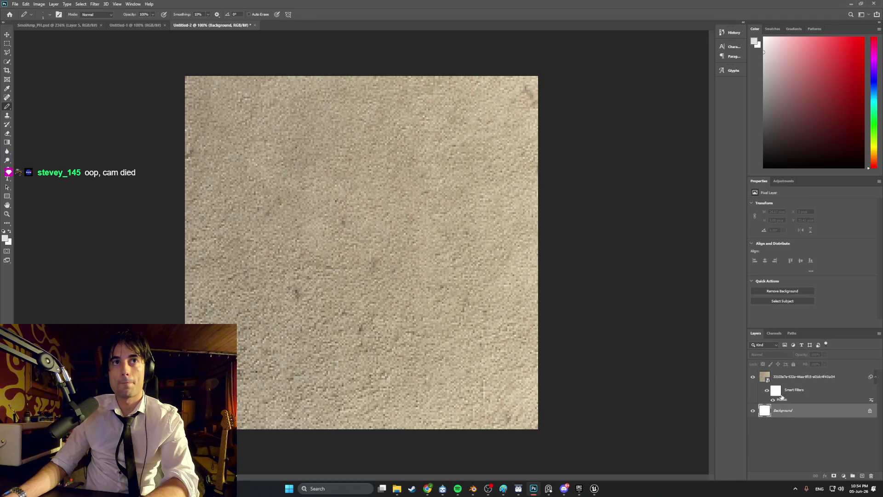
key("Delete")
left_click(599, 296)
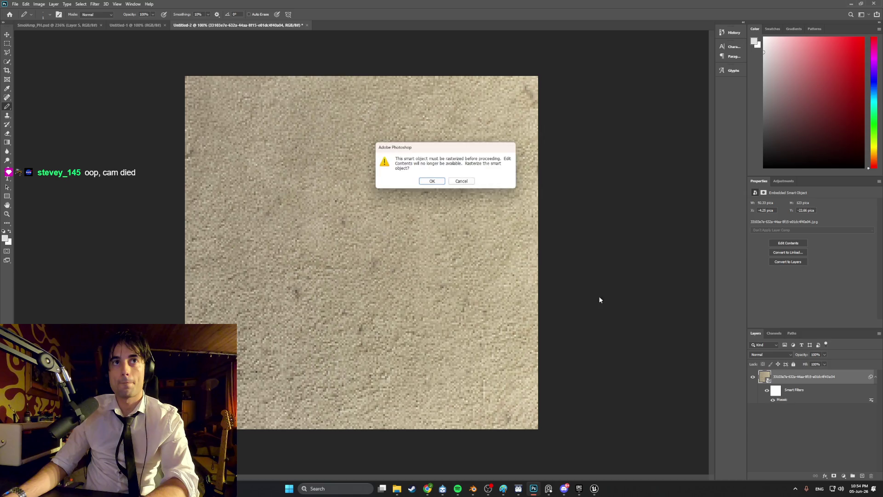
left_click(437, 182)
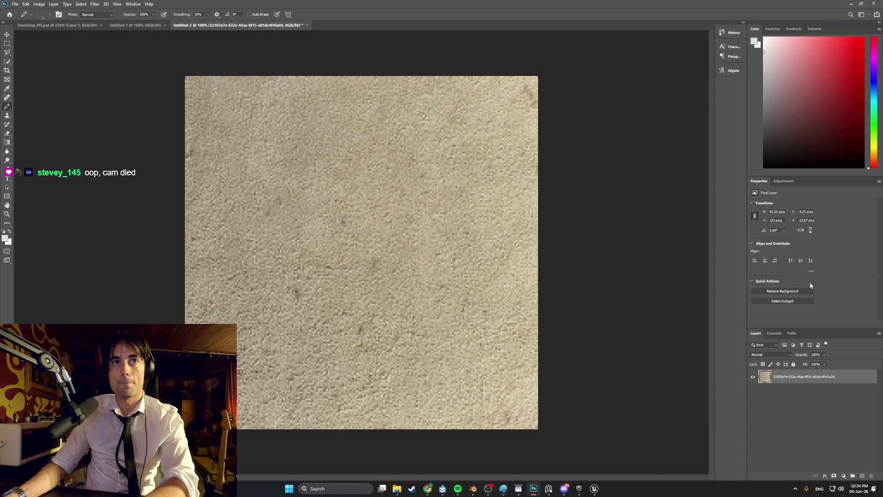
left_click(789, 396)
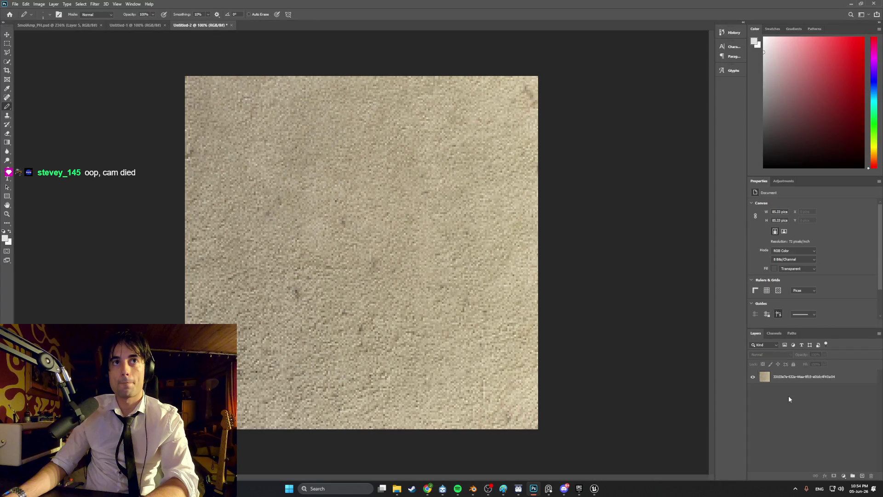
scroll(765, 299, "down", 3)
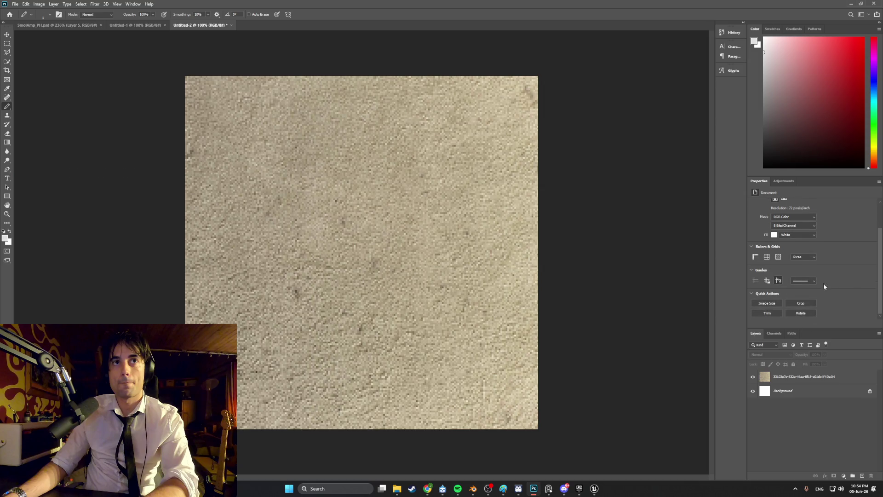
Resize the image to 512 × 512 pixels through Image Size.
left_click(771, 302)
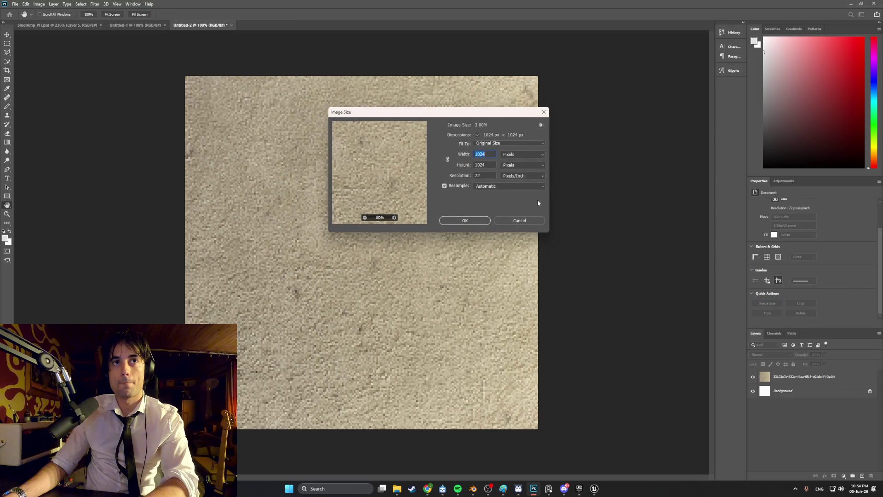
type("512")
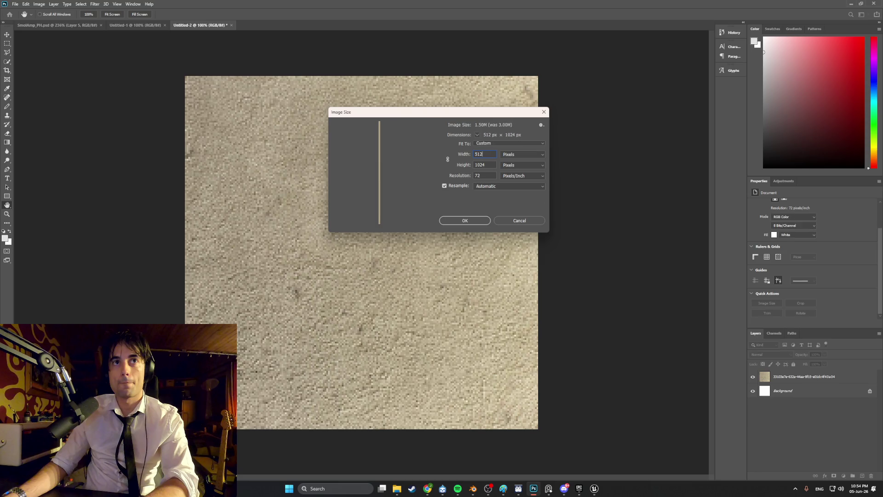
type("51512")
left_click(470, 219)
key("b")
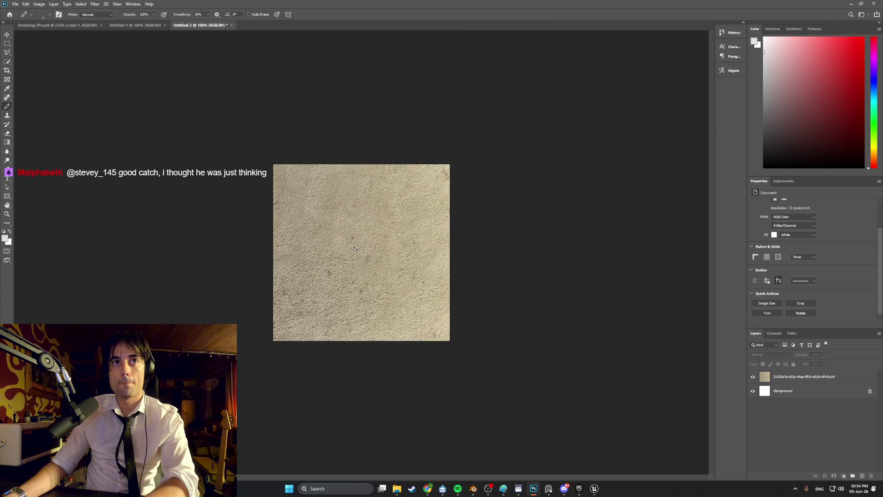
scroll(356, 248, "up", 4, "alt")
scroll(320, 212, "down", 1, "alt")
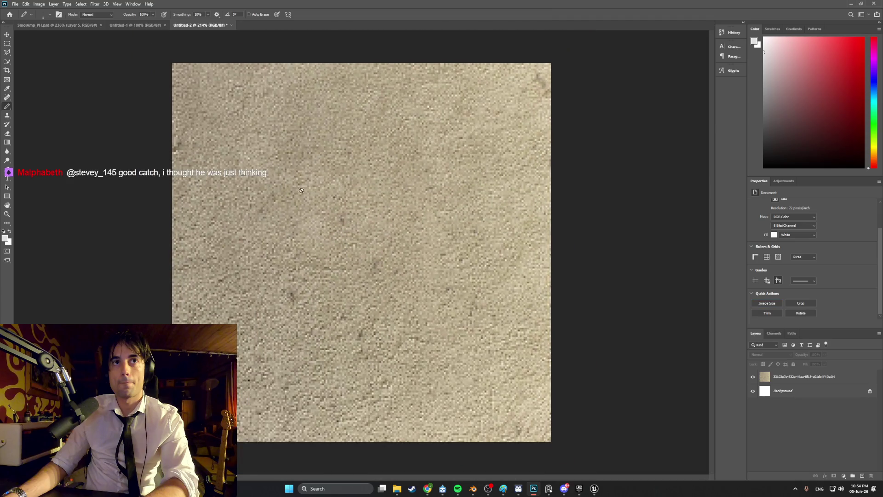
Quick Export the texture as PNG APT_Outside_Wall_Texture into WEEDMAN > PhotoshopFiles > Textures.
left_click(13, 4)
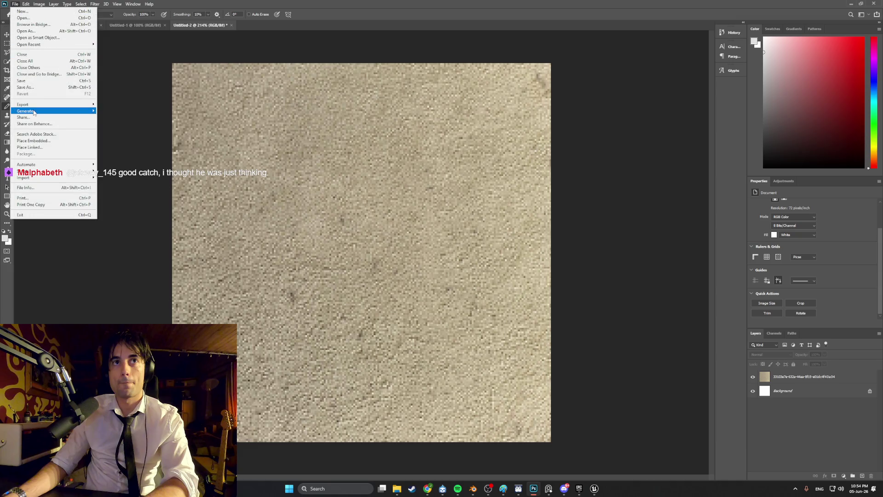
mouse_move(40, 108)
left_click(108, 105)
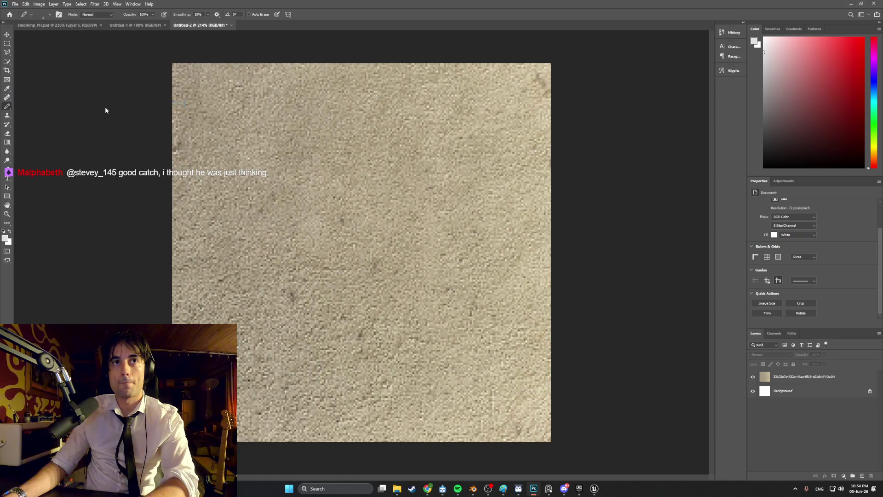
left_click(9, 69)
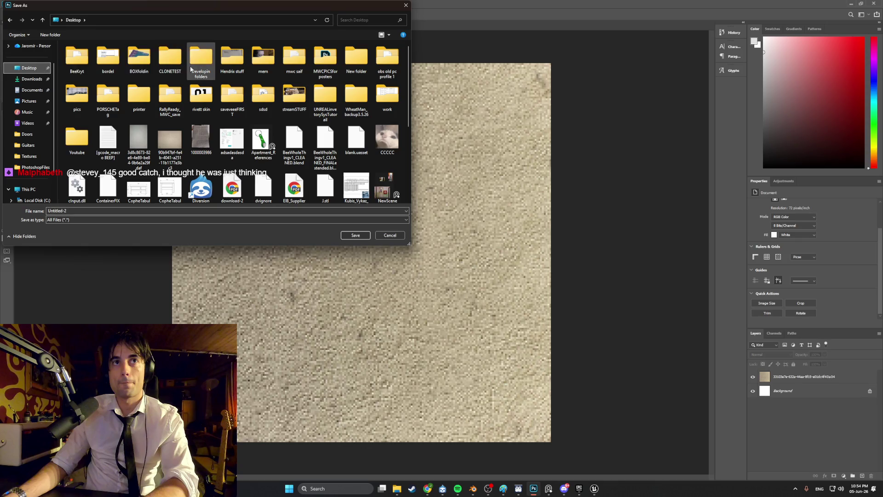
double_click(187, 67)
double_click(87, 162)
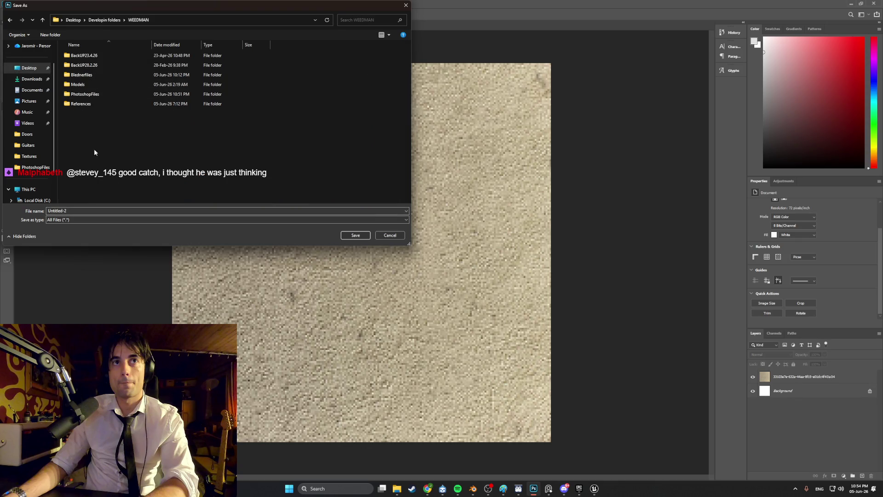
double_click(101, 95)
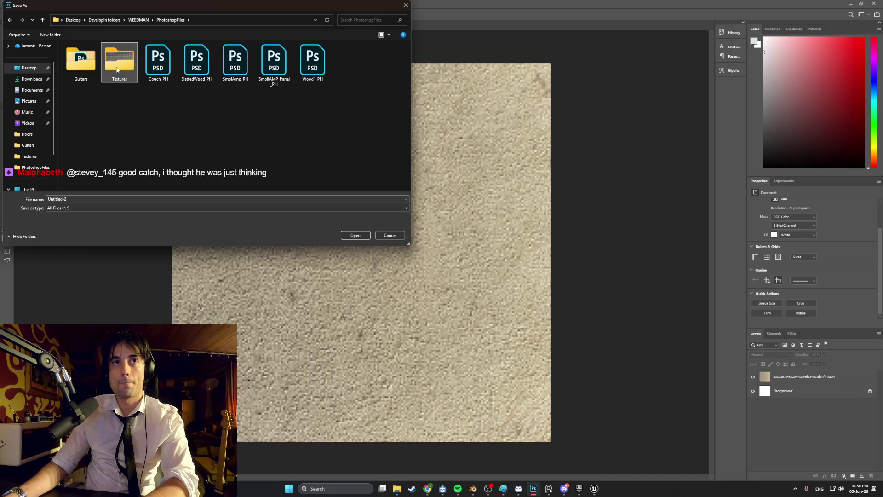
double_click(117, 69)
left_click(83, 211)
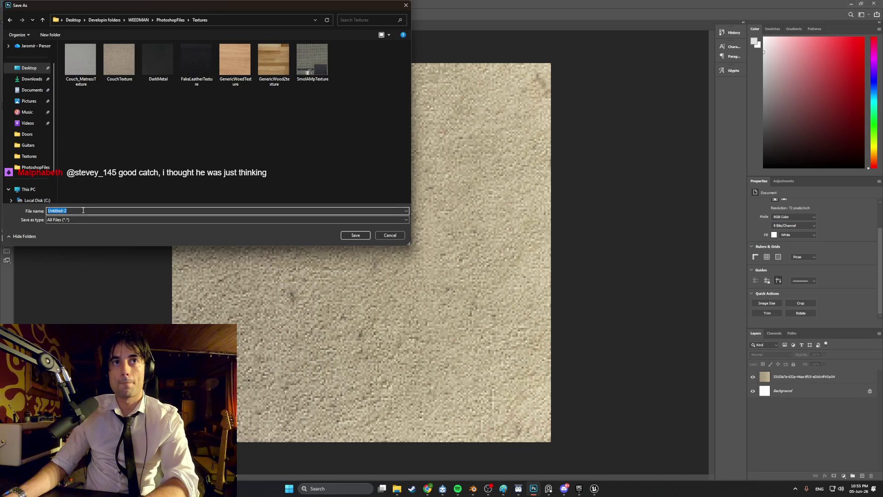
type("APT_Out")
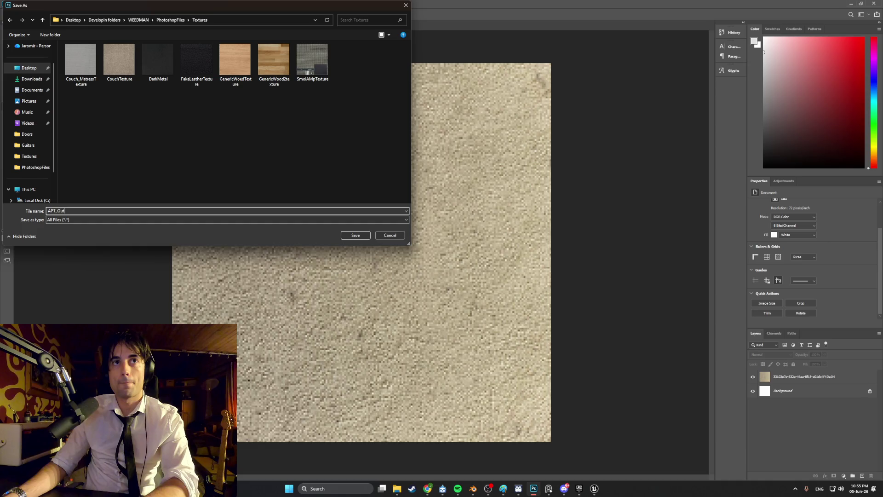
type("ide")
left_click(349, 235)
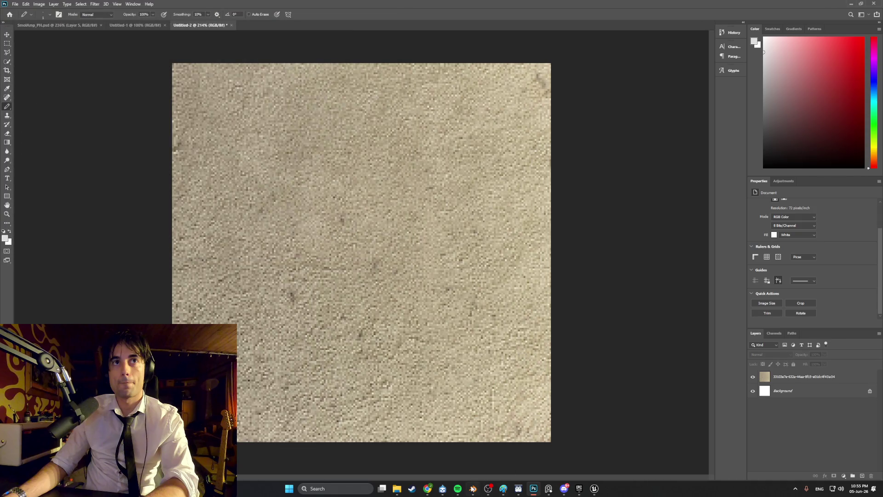
left_click(473, 489)
In the UV Editing workspace, load APT_Outside_Wall_Texture.png from Textures into the UV editor.
left_click(170, 13)
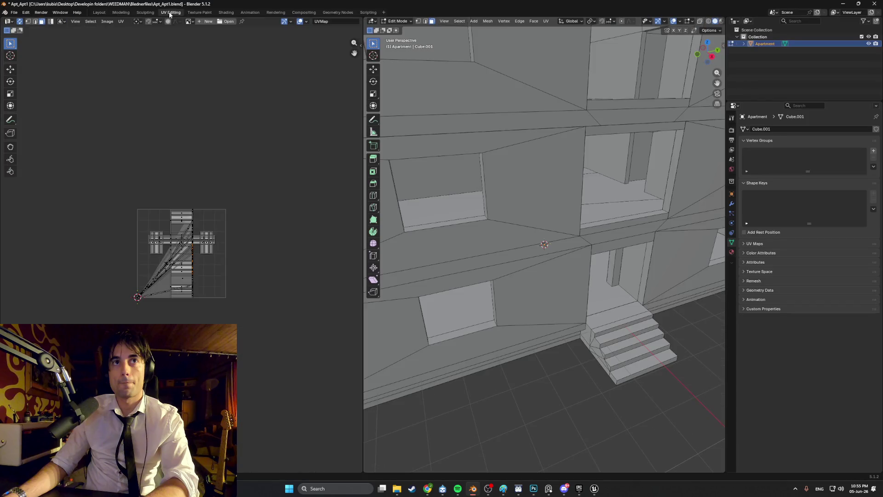
left_click(227, 21)
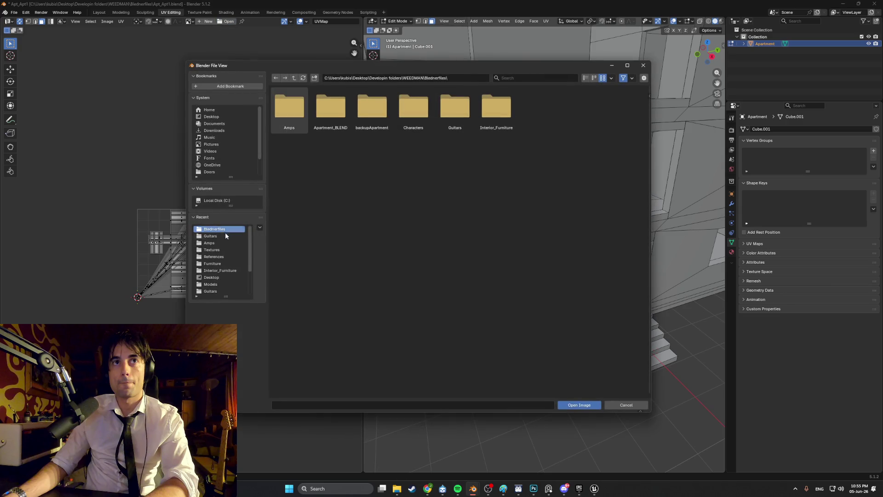
left_click(224, 250)
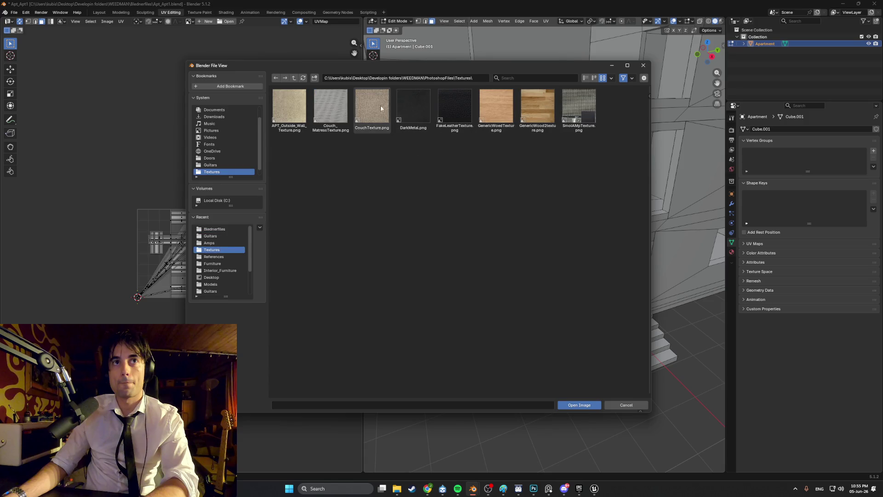
double_click(283, 104)
scroll(275, 195, "up", 1)
scroll(275, 194, "down", 3)
scroll(612, 210, "down", 5)
scroll(612, 210, "up", 1)
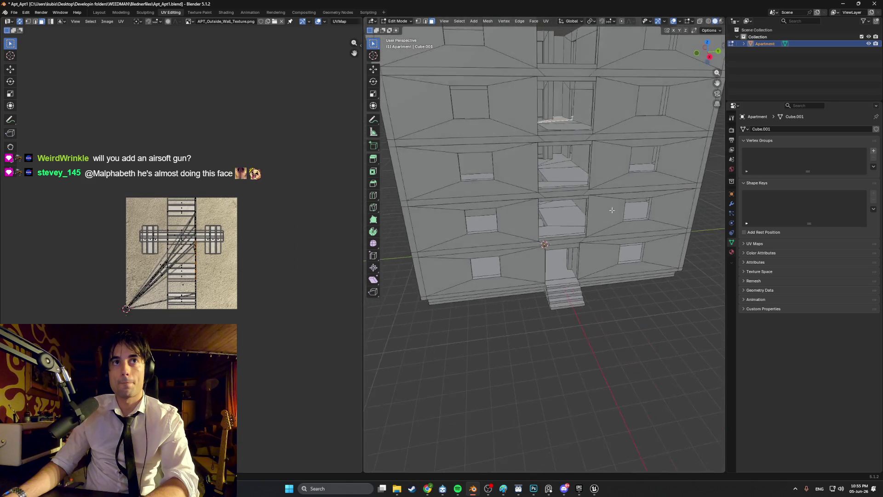
scroll(612, 211, "down", 3)
Select the entire apartment mesh and show its material settings.
middle_click_drag(612, 210, 576, 192)
key("a")
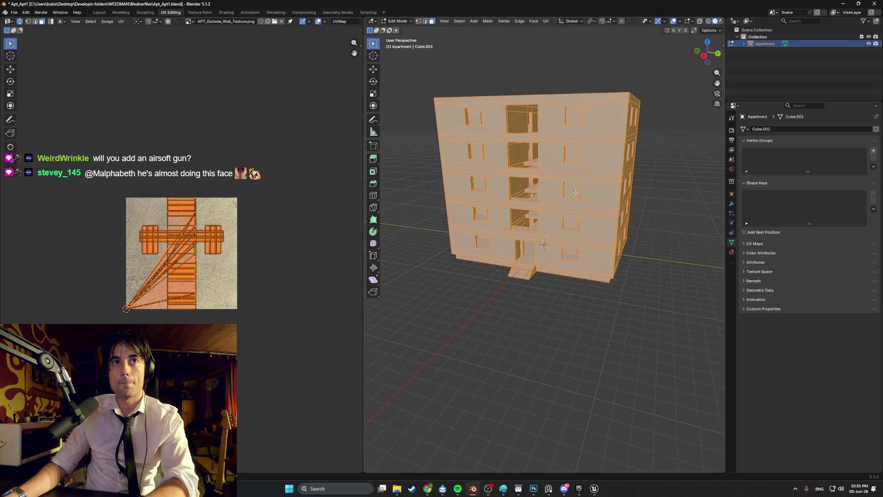
middle_click_drag(588, 200, 581, 199)
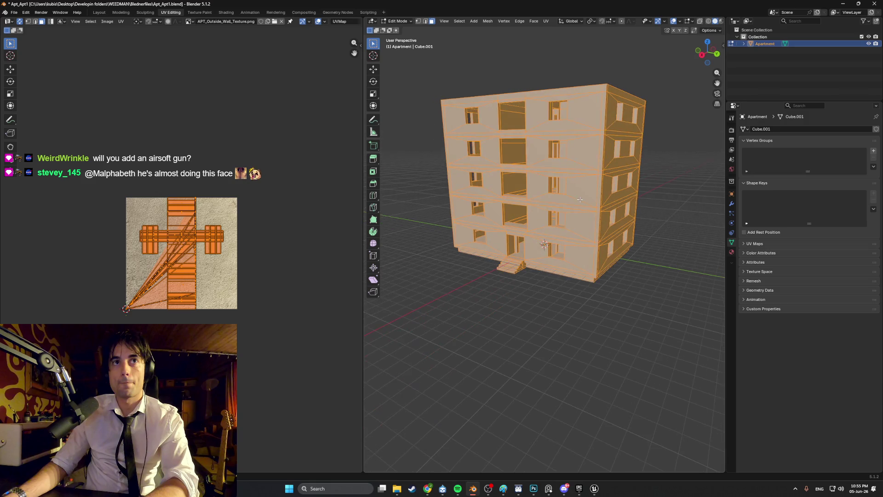
left_click(733, 252)
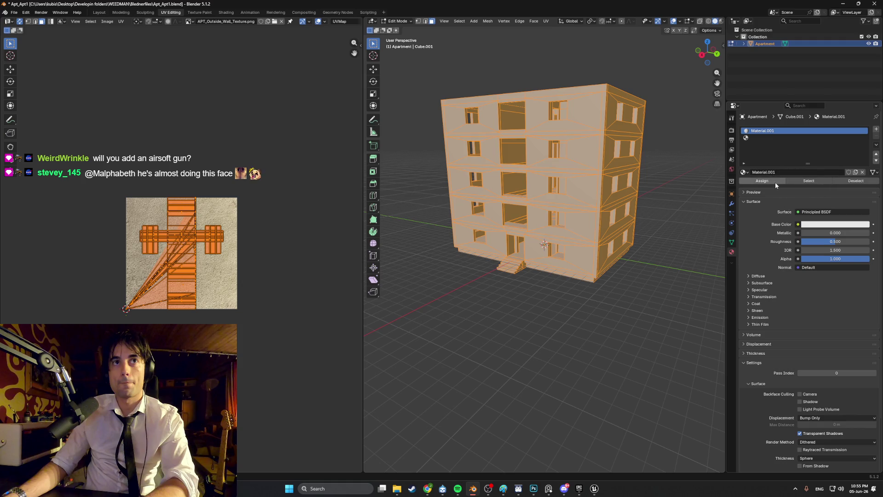
Rename the building's material from Material.001 to Apartment_Material.
double_click(792, 172)
type("Outs")
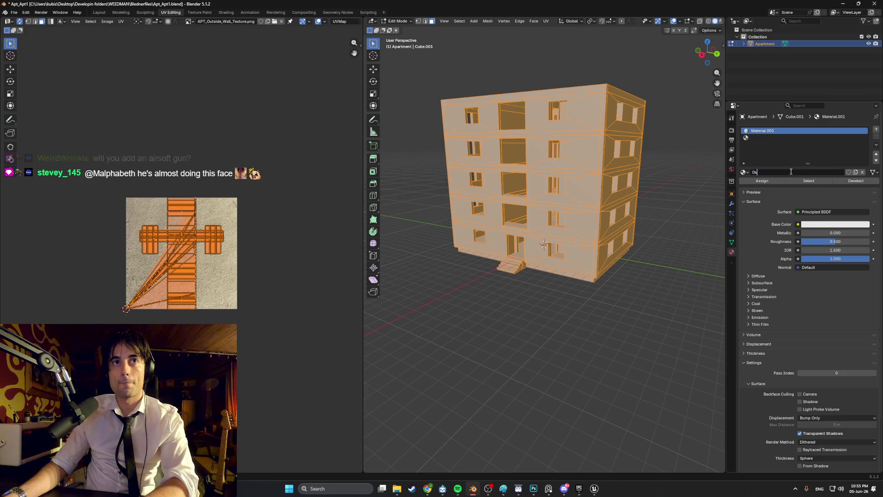
key("BackSpace")
key("BackSpace")
key("BackSpace")
type("Apartment_")
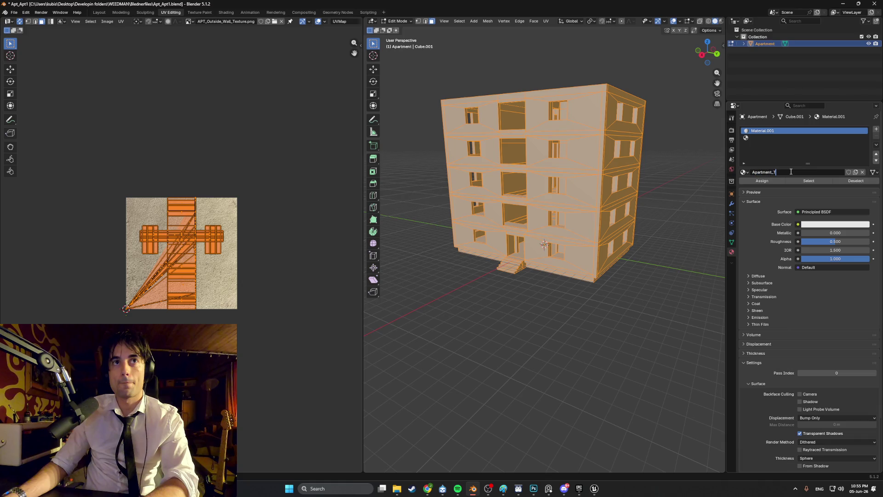
type("Material")
key("Return")
Feed the Base Color from an Image Texture loaded from Textures/APT_Outside_Wall_Texture.png.
left_click(798, 224)
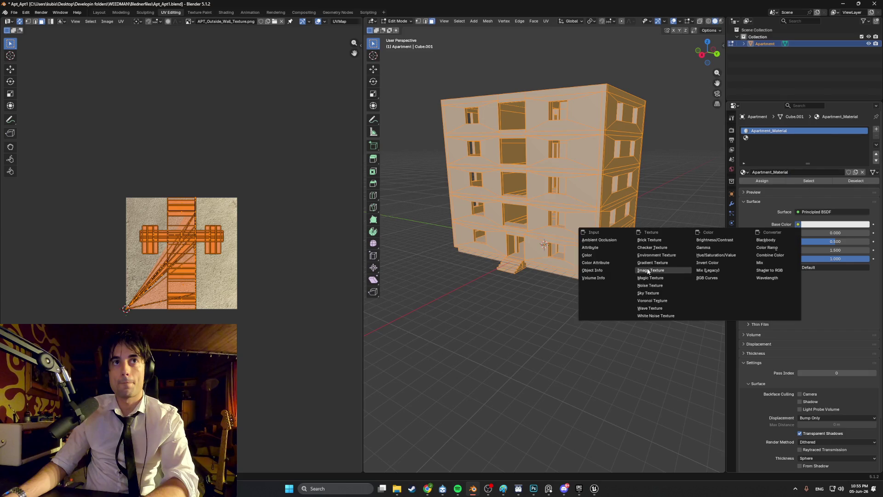
left_click(651, 272)
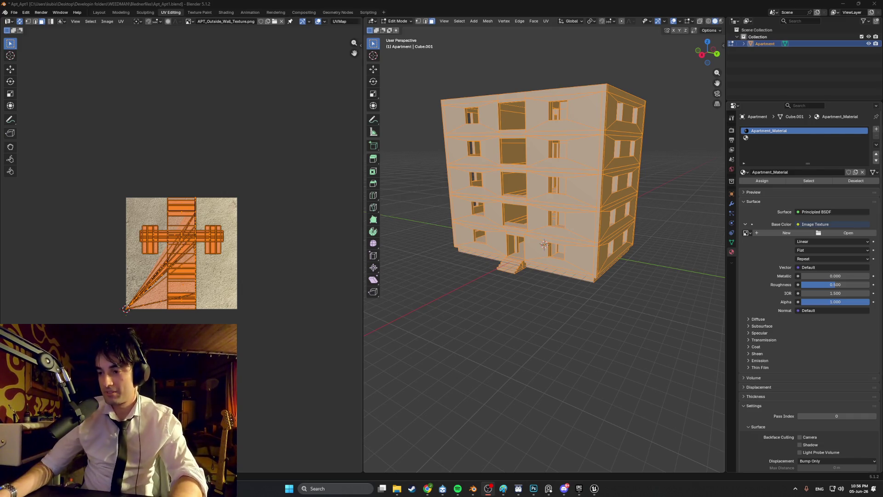
left_click(836, 233)
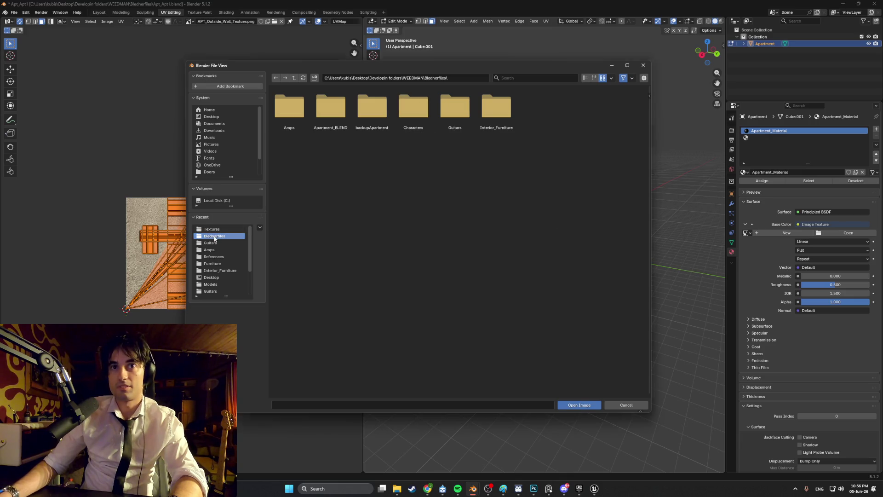
left_click(211, 228)
double_click(290, 113)
scroll(447, 199, "up", 5)
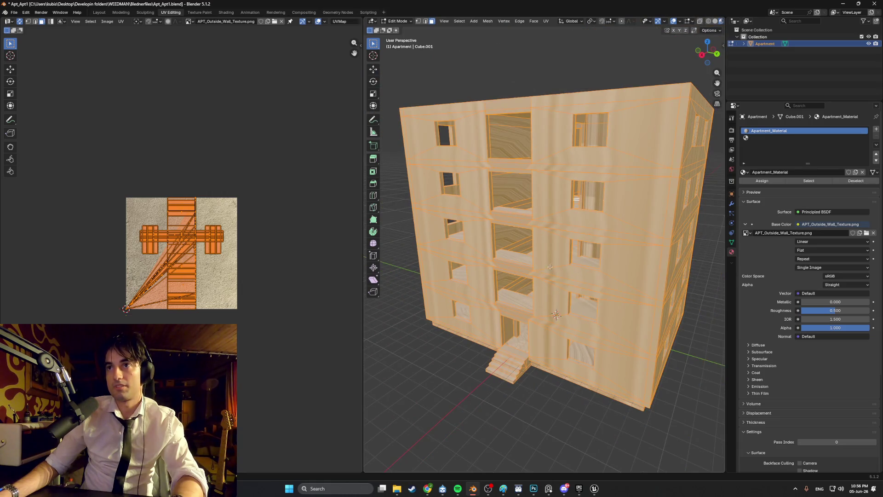
In Right Ortho view, box-select the facade wall faces, leaving out the central balconies and entrance.
middle_click_drag(583, 250, 605, 246)
key("KP_1")
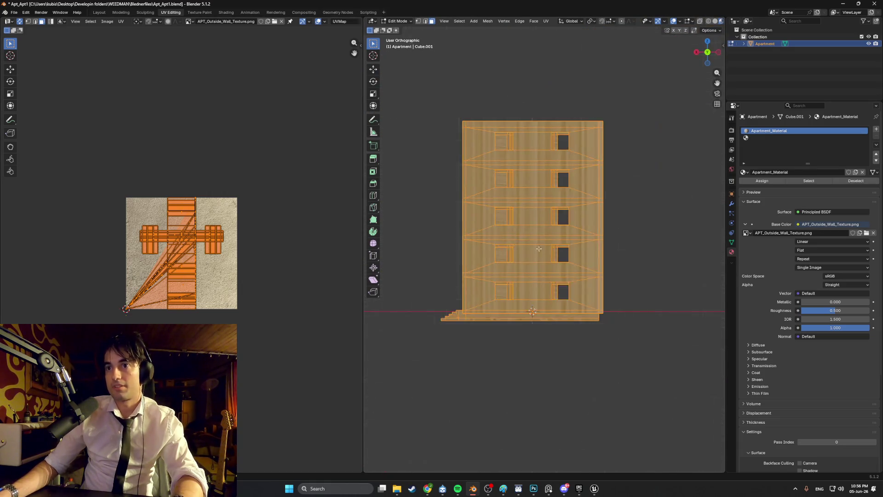
key("KP_3")
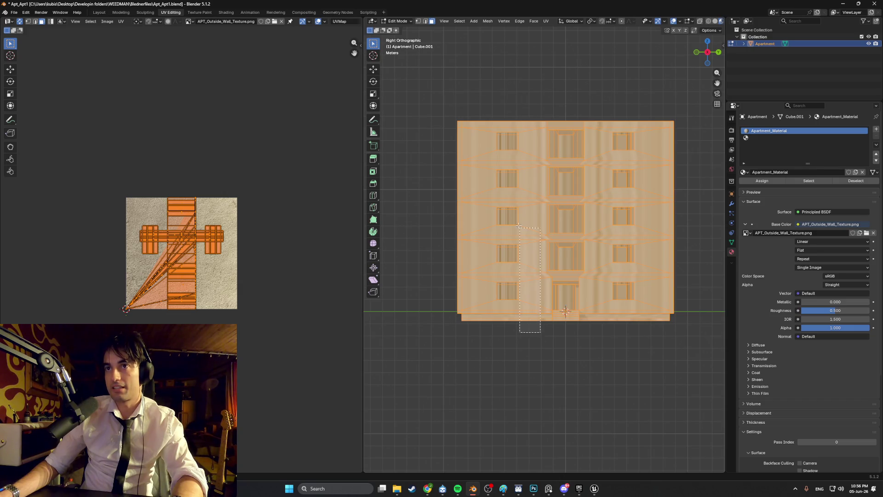
left_click_drag(533, 325, 427, 112)
left_click_drag(665, 334, 583, 109)
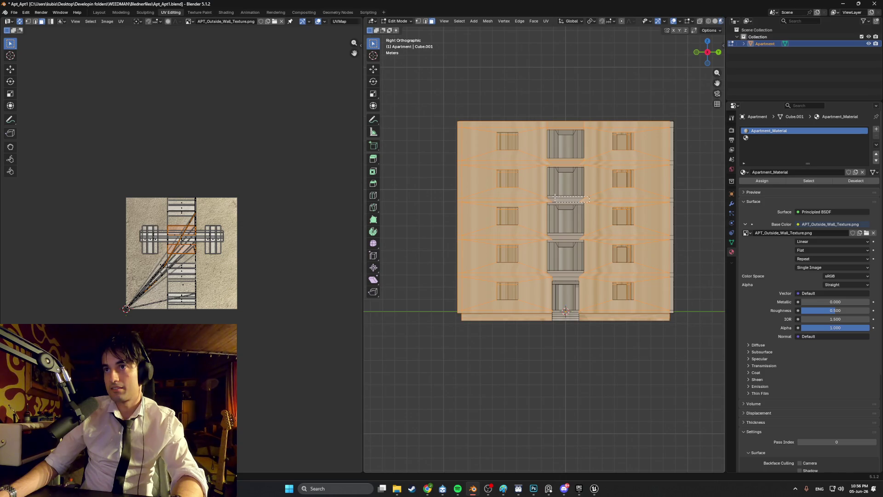
scroll(581, 204, "up", 3)
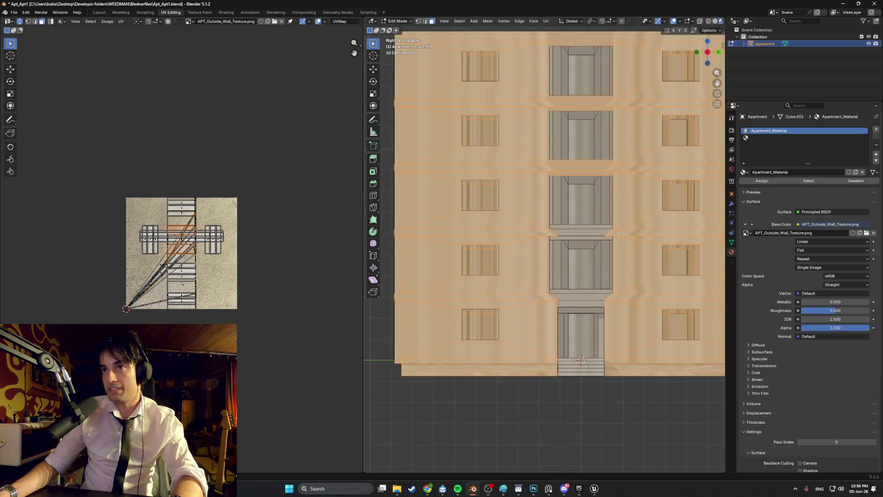
left_click_drag(575, 227, 575, 227)
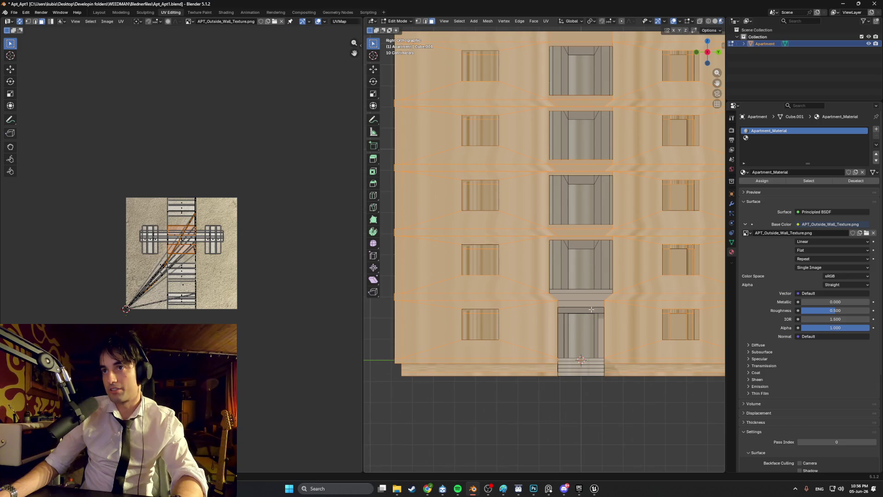
left_click_drag(601, 299, 581, 295, "shift")
mouse_move(601, 288)
middle_mouse_down()
mouse_move(545, 207)
mouse_move(497, 100)
middle_mouse_up()
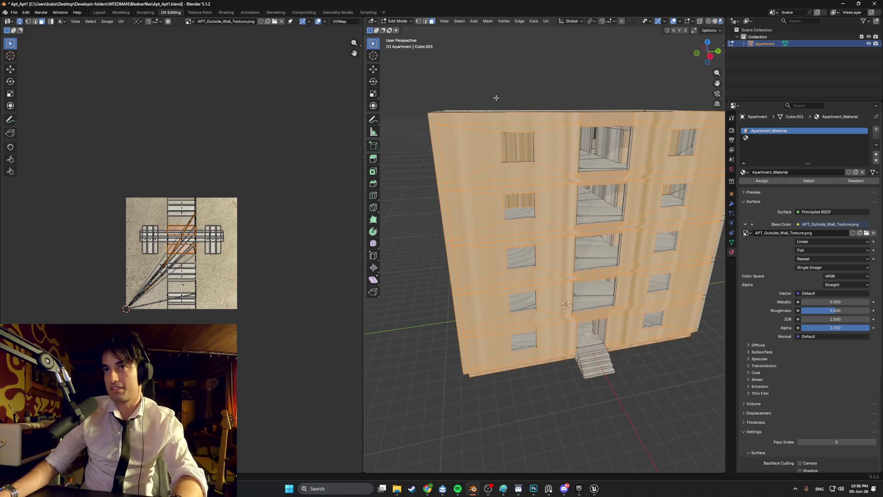
Deselect the faces inside the lower-right front window.
mouse_move(518, 136)
middle_mouse_down()
mouse_move(501, 148)
mouse_move(506, 128)
mouse_move(511, 134)
middle_mouse_up()
mouse_move(506, 212)
middle_mouse_down()
mouse_move(506, 276)
mouse_move(552, 290)
mouse_move(628, 290)
mouse_move(564, 280)
mouse_move(570, 274)
mouse_move(529, 249)
mouse_move(546, 244)
middle_mouse_up()
mouse_move(547, 214)
middle_mouse_down()
mouse_move(473, 269)
mouse_move(490, 282)
middle_mouse_up()
middle_click_drag(506, 247, 512, 255)
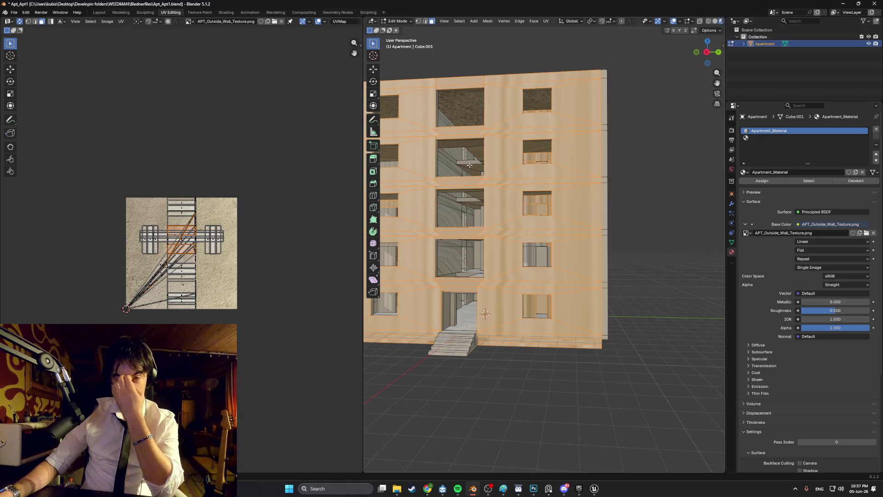
mouse_move(469, 164)
middle_mouse_down()
mouse_move(549, 244)
mouse_move(482, 263)
mouse_move(551, 250)
middle_mouse_up()
scroll(549, 245, "down", 3)
scroll(483, 263, "up", 3)
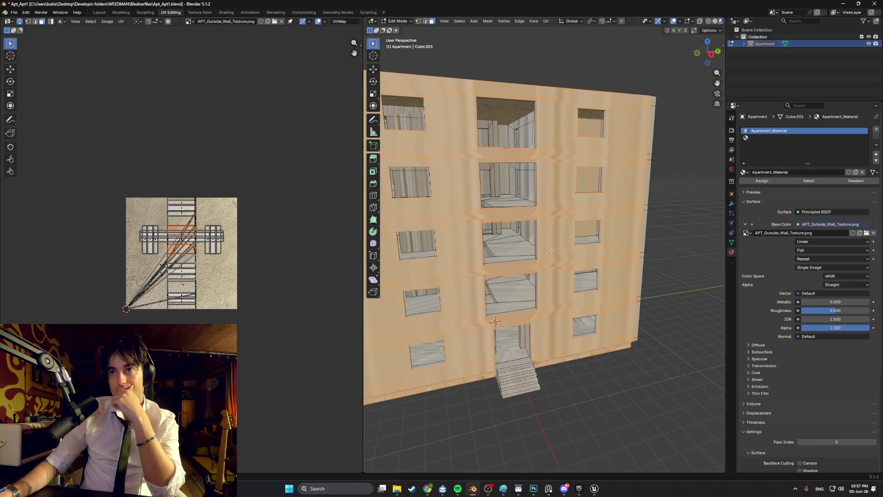
mouse_move(588, 128)
middle_mouse_down()
mouse_move(517, 175)
mouse_move(530, 170)
middle_mouse_up()
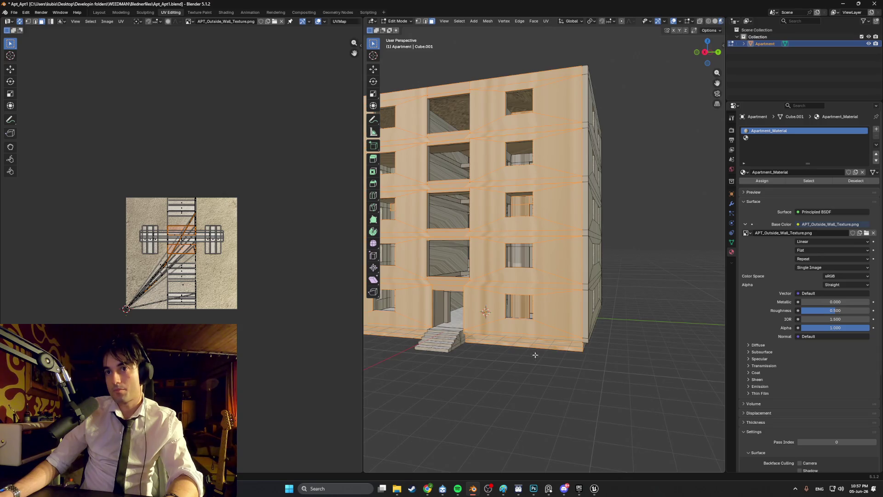
middle_click_drag(544, 349, 567, 298)
scroll(512, 313, "up", 6)
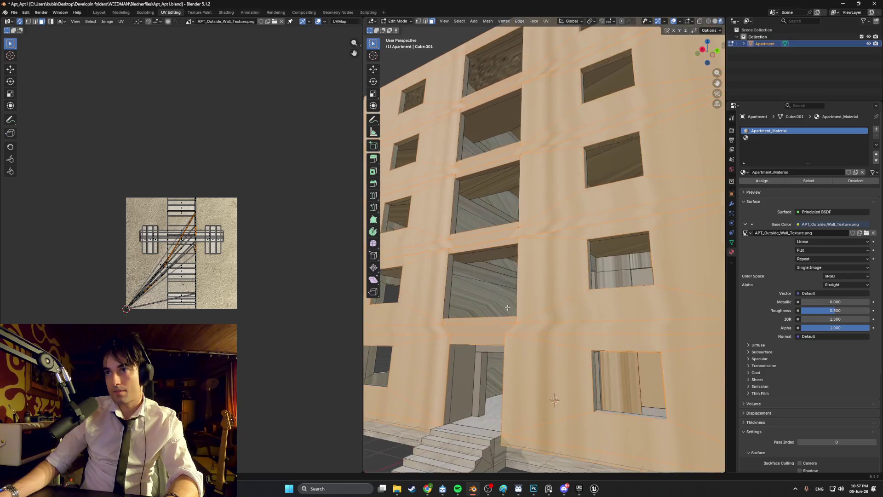
middle_click_drag(605, 374, 651, 333)
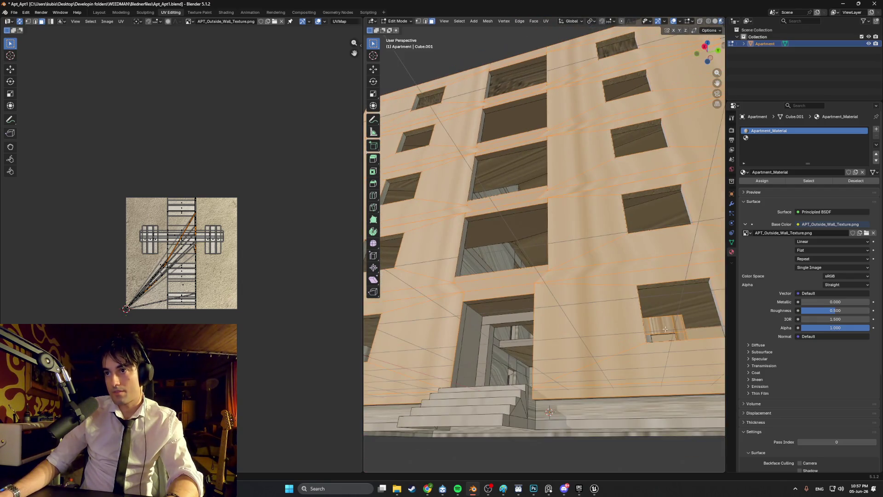
left_click(653, 328, "shift")
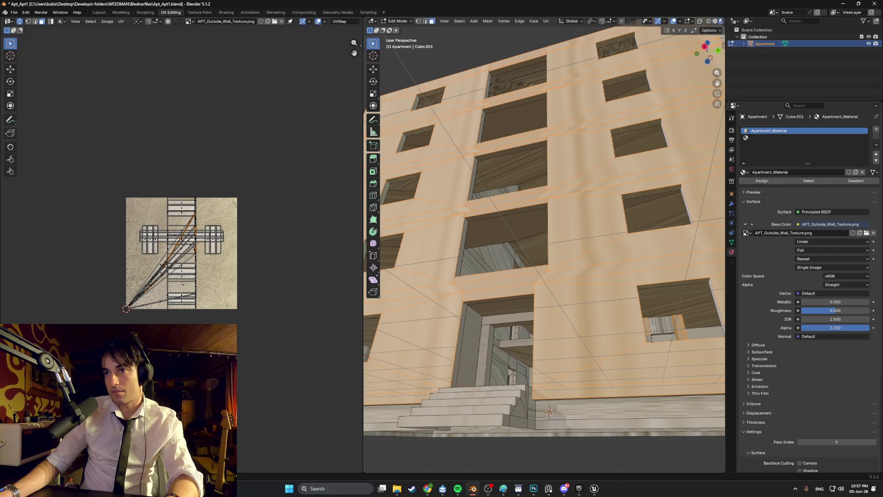
middle_click_drag(690, 326, 667, 340)
left_click(680, 339, "shift")
left_click(671, 340, "shift")
Deselect all faces inside the right-hand window and another front window.
left_click(669, 305, "shift")
middle_click_drag(669, 305, 658, 287)
left_click_drag(626, 263, 627, 264)
middle_click_drag(627, 263, 639, 286)
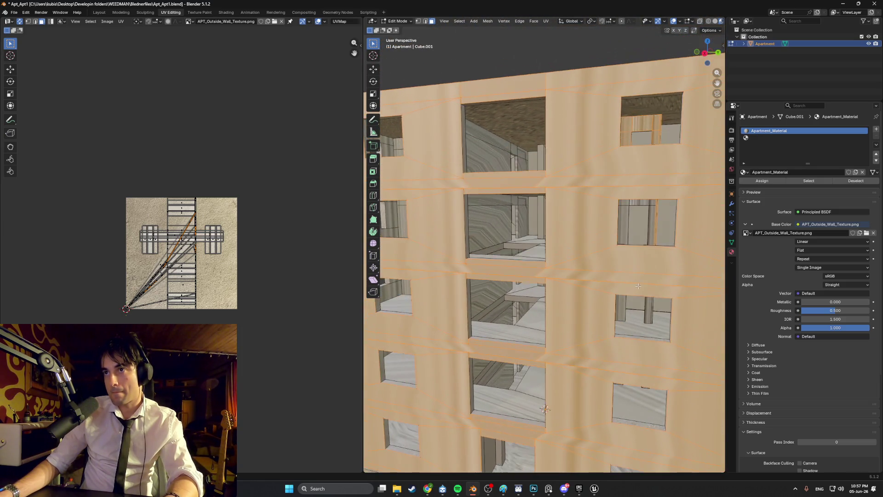
middle_click_drag(648, 203, 639, 226)
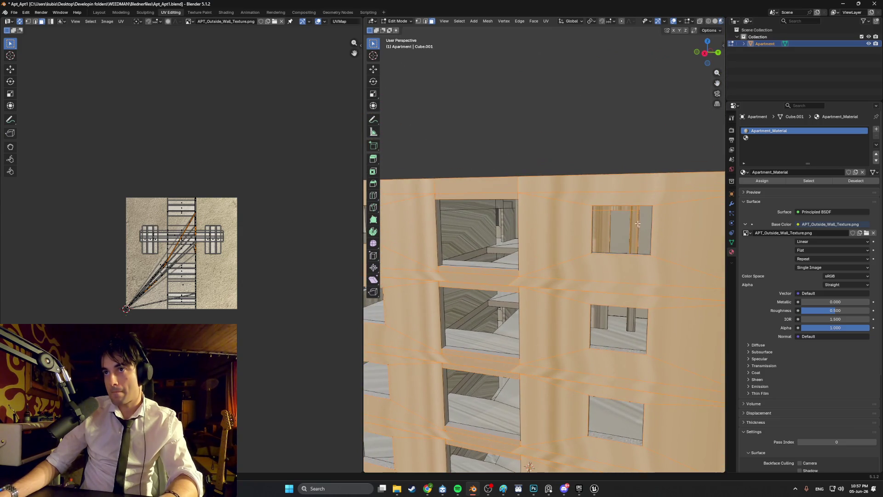
left_click_drag(606, 208, 605, 208)
mouse_move(605, 207)
middle_mouse_down()
mouse_move(651, 207)
mouse_move(611, 256)
mouse_move(444, 302)
mouse_move(482, 314)
mouse_move(556, 308)
mouse_move(631, 458)
middle_mouse_up()
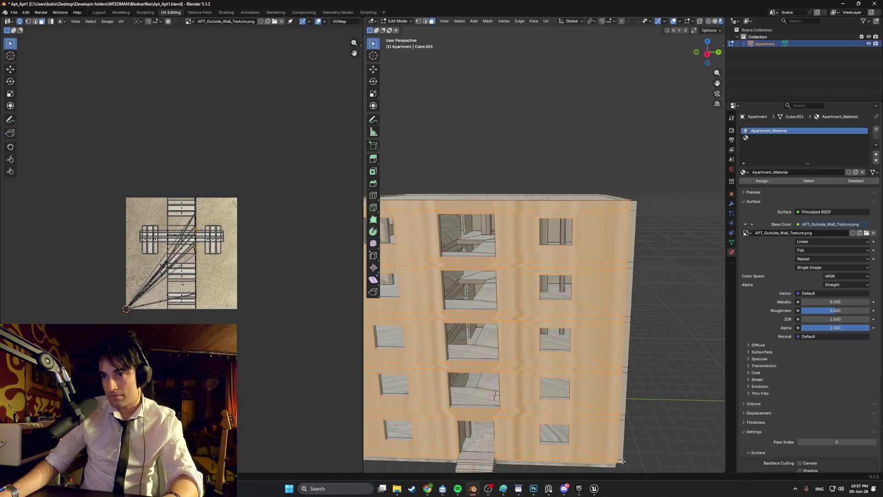
Add the thin right-edge side faces to the face selection.
left_click(624, 437, "shift")
left_click(630, 341, "shift")
left_click(631, 290, "shift")
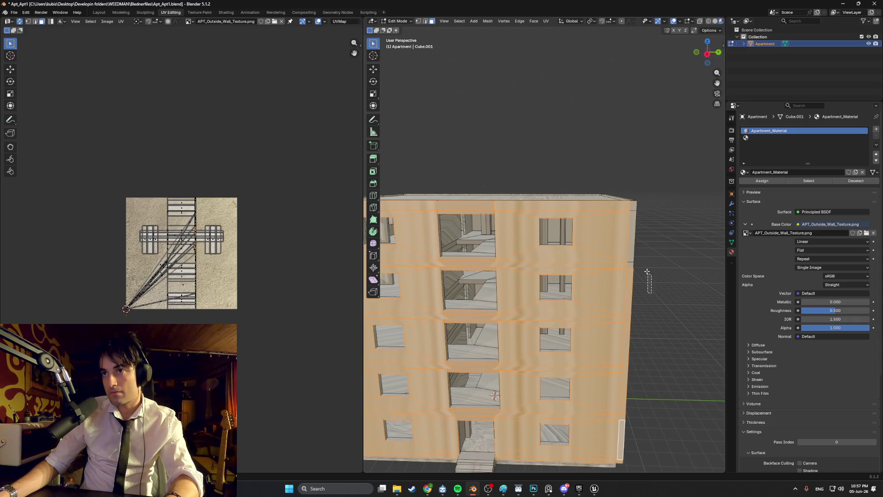
left_click(631, 214, "shift")
middle_click_drag(640, 218, 583, 256)
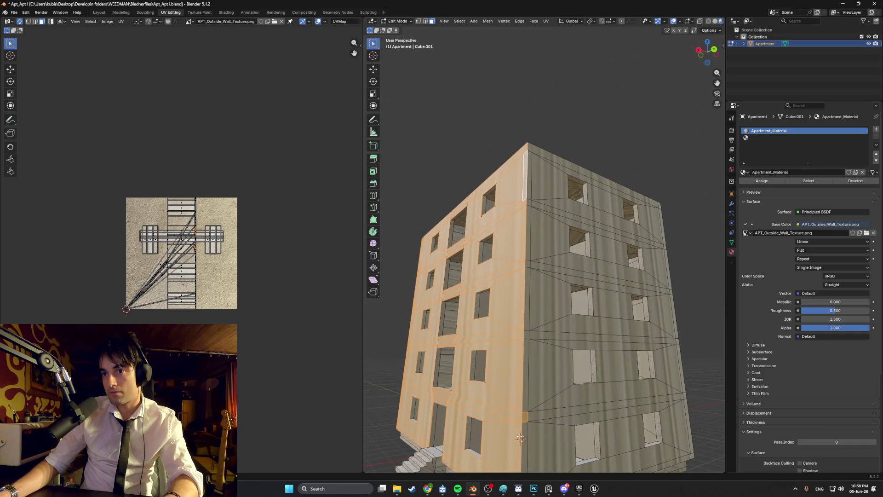
left_click(529, 416, "ctrl")
left_click(522, 416, "ctrl")
mouse_move(521, 416)
middle_mouse_down()
mouse_move(510, 365)
mouse_move(572, 326)
middle_mouse_up()
scroll(509, 365, "up", 3)
scroll(509, 365, "down", 3)
scroll(572, 326, "up", 3)
Unwrap the selection with Smart UV Project and scale the UV islands up to fill the texture.
key("u")
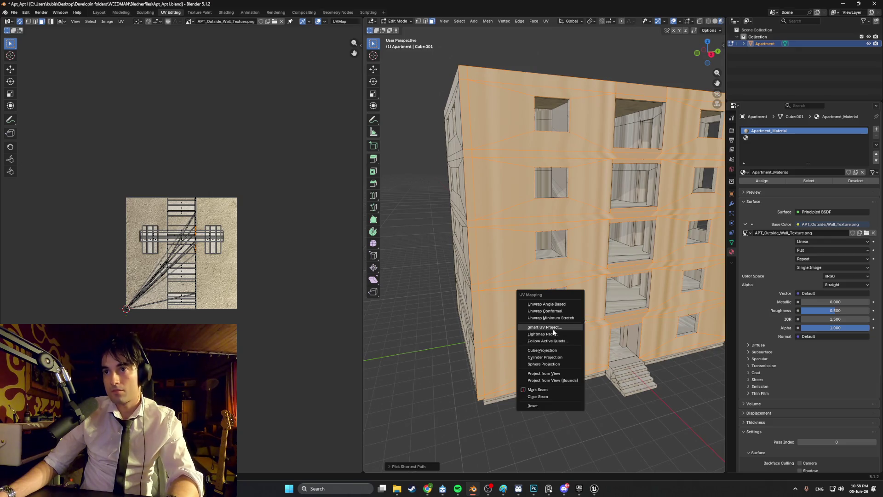
left_click(553, 329)
left_click(536, 391)
scroll(211, 258, "up", 2)
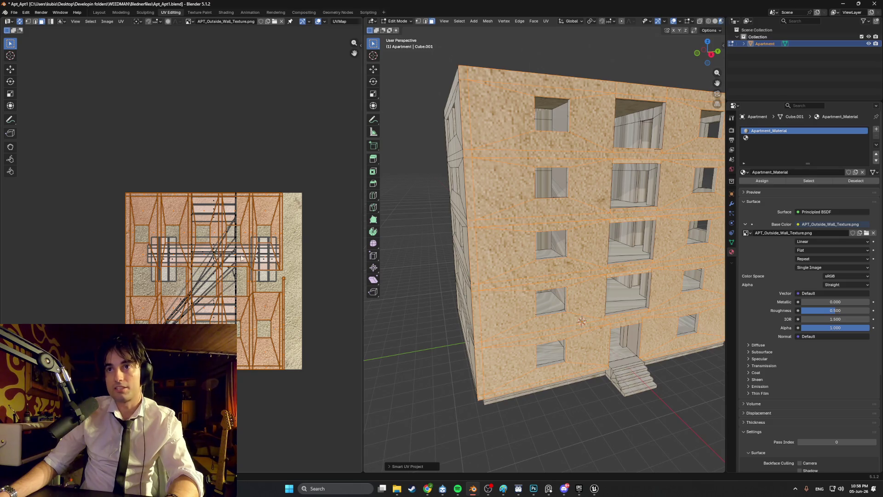
middle_click_drag(236, 259, 222, 261)
key("s")
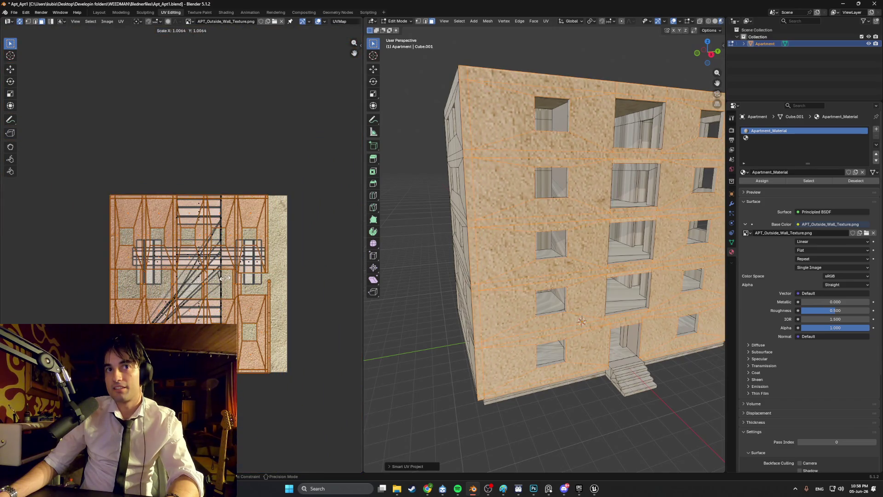
left_click(225, 280)
Clear the mesh selection and inspect the stucco-textured facade.
left_click(392, 220)
mouse_move(392, 221)
middle_mouse_down()
mouse_move(420, 229)
mouse_move(390, 219)
middle_mouse_up()
scroll(613, 257, "up", 5)
scroll(525, 230, "up", 3)
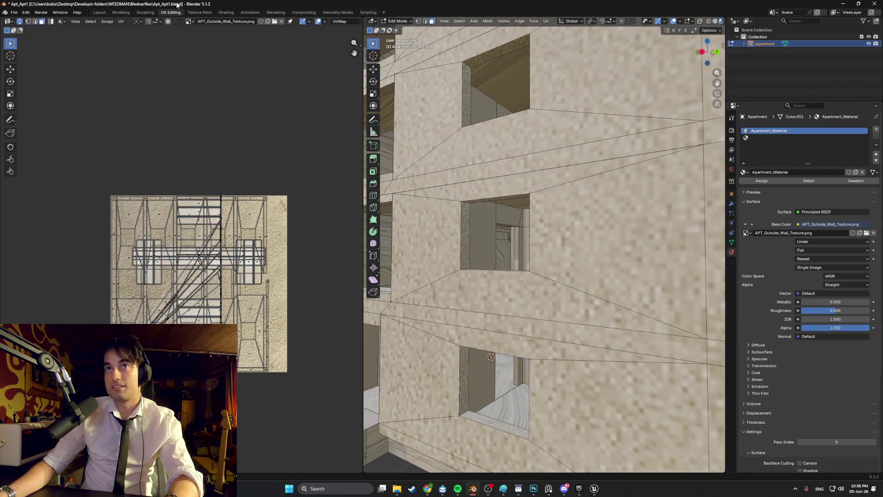
View the building in Material Preview in the Modeling workspace, then switch to Photoshop.
left_click(227, 13)
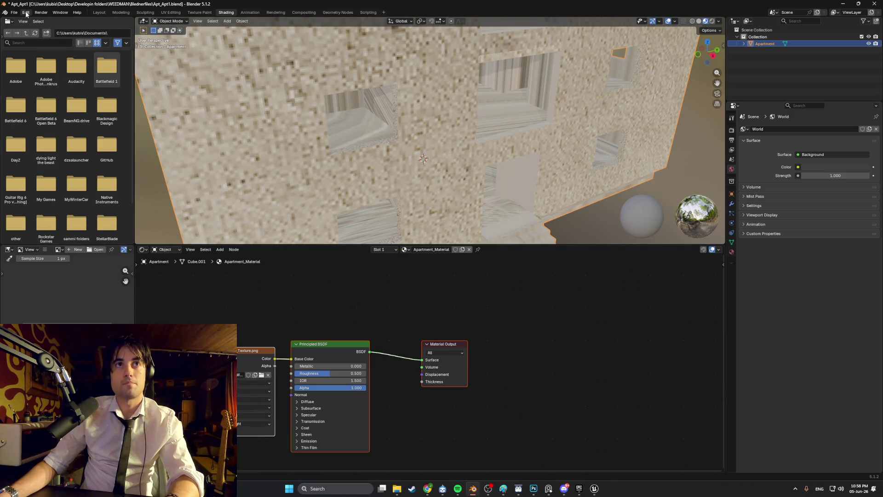
left_click(121, 13)
key("ctrl+z")
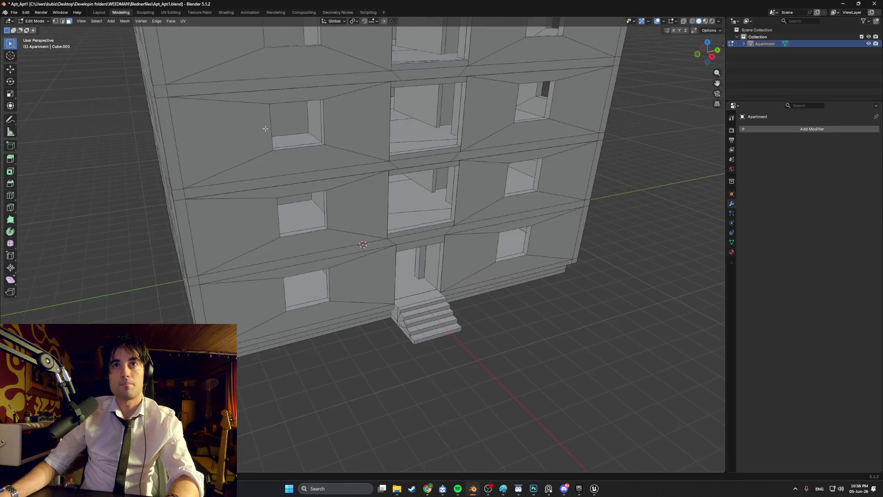
key("z")
left_click(266, 162)
mouse_move(293, 204)
middle_mouse_down()
mouse_move(477, 290)
mouse_move(401, 355)
middle_mouse_up()
scroll(477, 291, "up", 5)
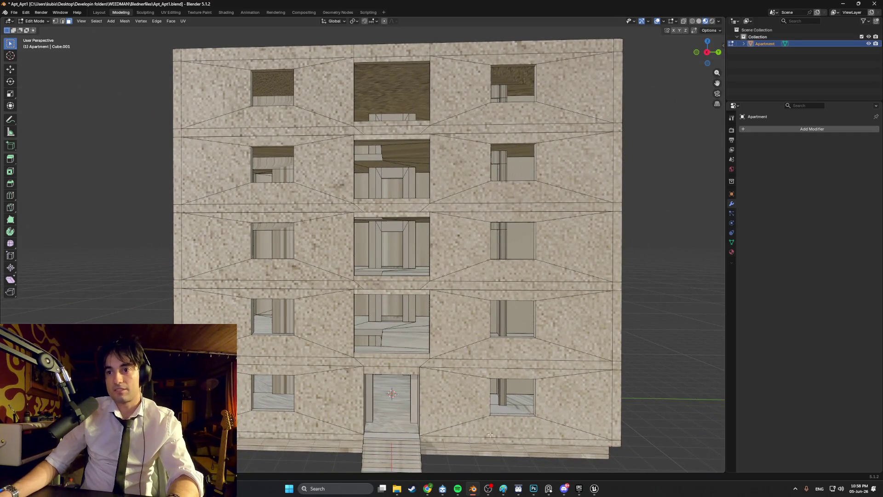
left_click(532, 491)
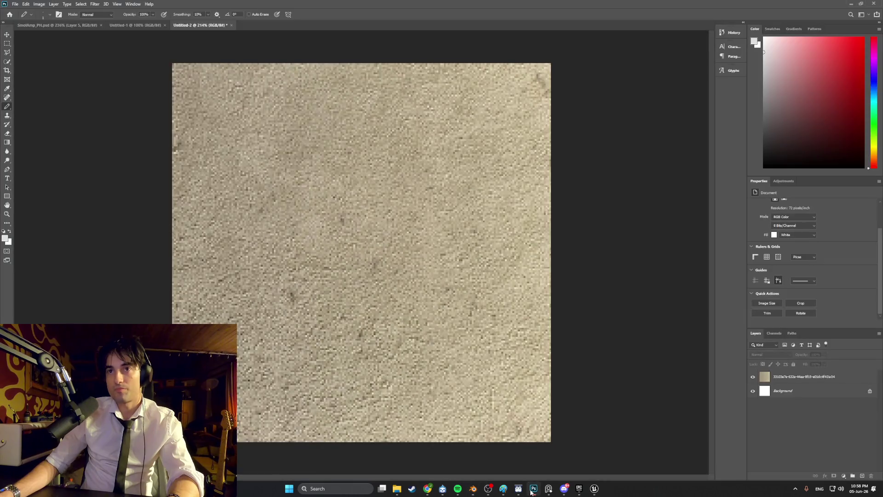
Attempt an image adjustment and dismiss the no-layers-selected error.
left_click(41, 7)
mouse_move(48, 7)
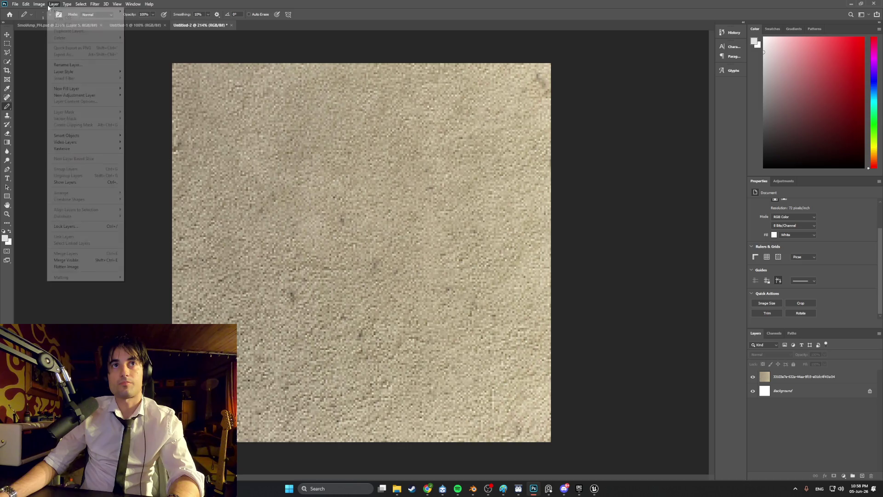
mouse_move(80, 6)
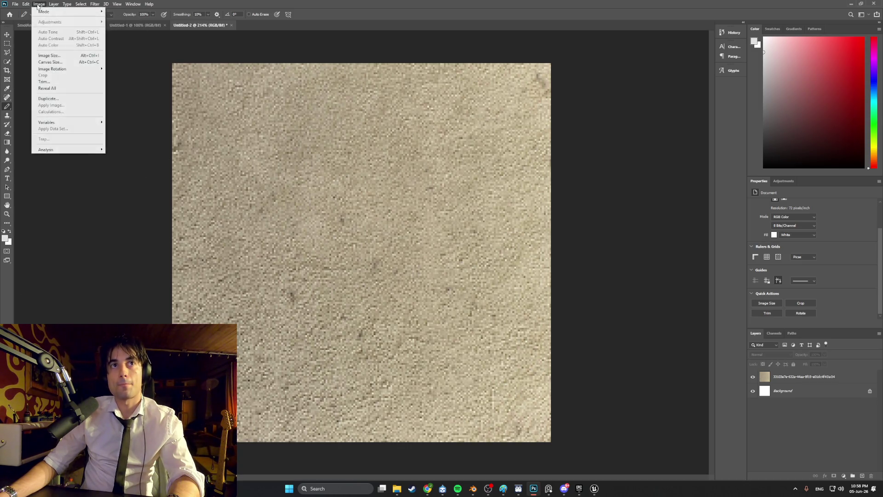
left_click(160, 83)
left_click(208, 116)
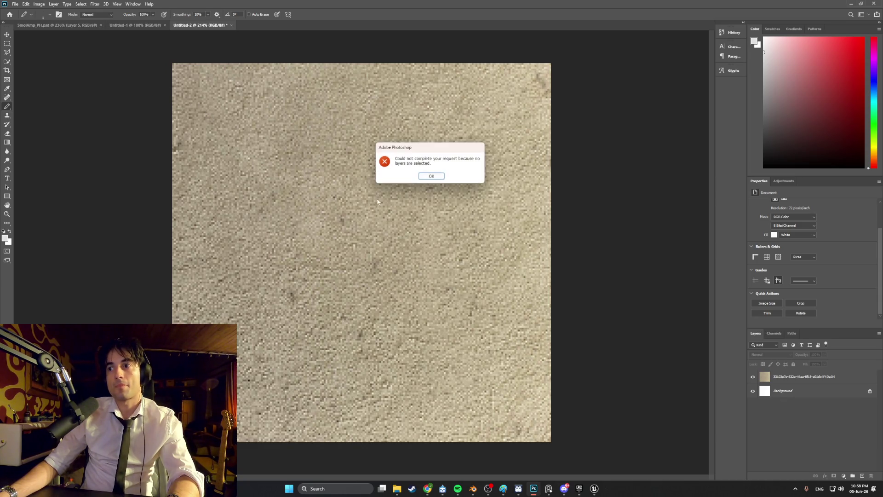
left_click(427, 177)
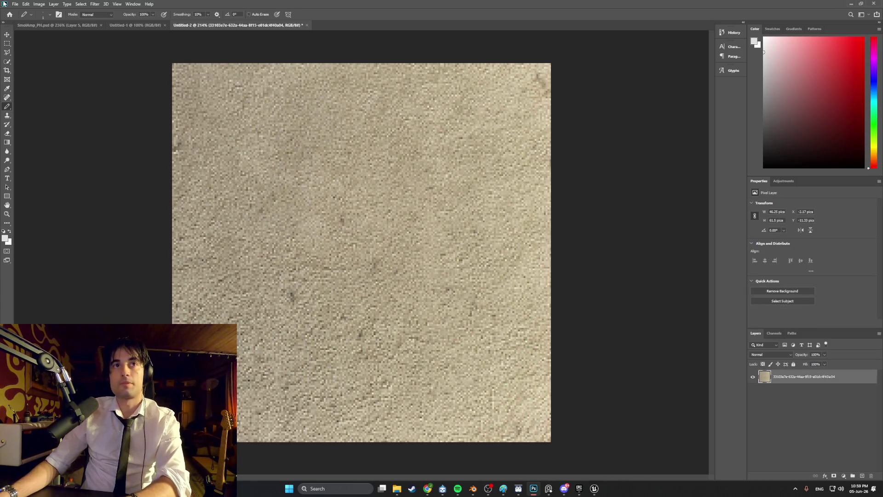
Apply Levels with input black 23, midtones 0.76 and output white 229.
left_click(39, 4)
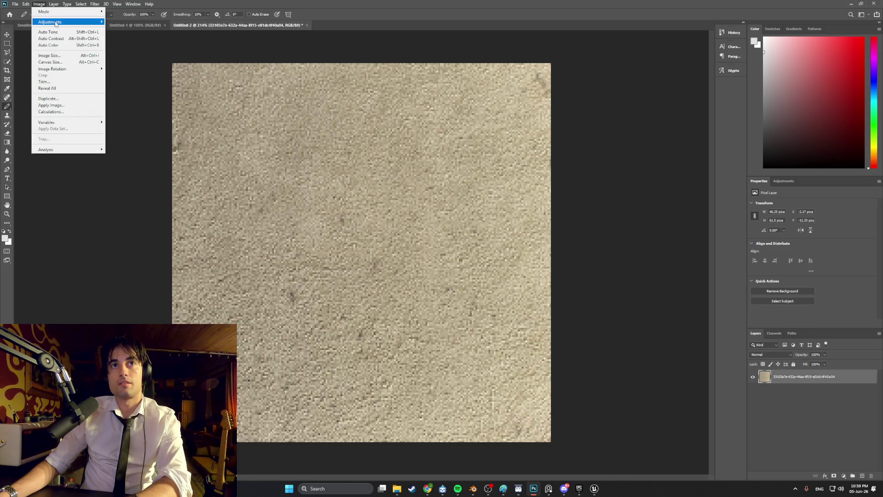
mouse_move(55, 23)
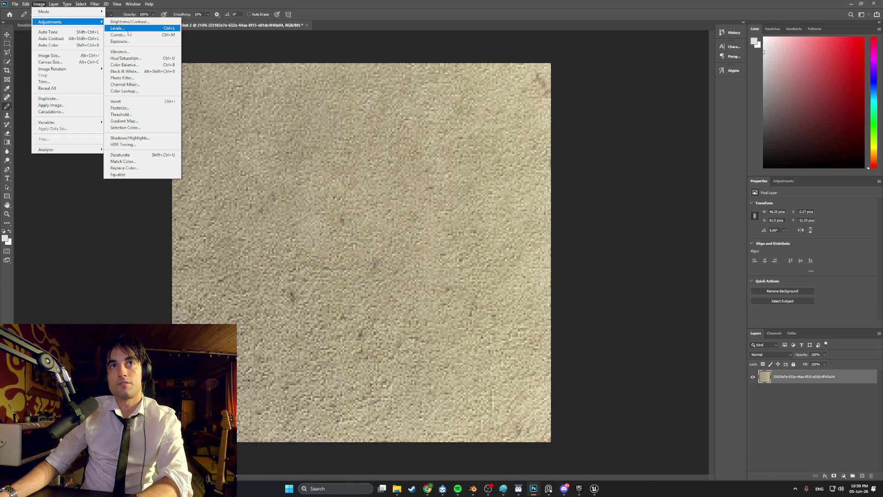
left_click(117, 28)
mouse_move(581, 238)
left_mouse_down()
mouse_move(561, 238)
mouse_move(573, 238)
left_mouse_up()
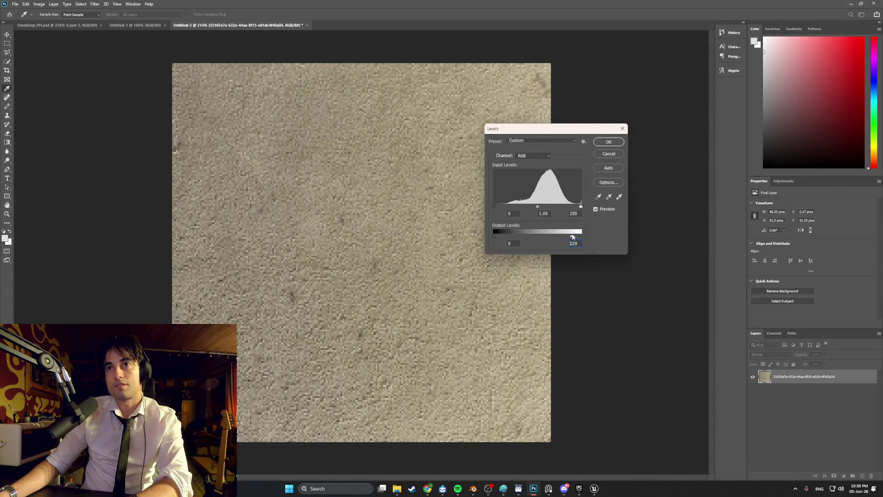
left_click_drag(581, 207, 543, 209)
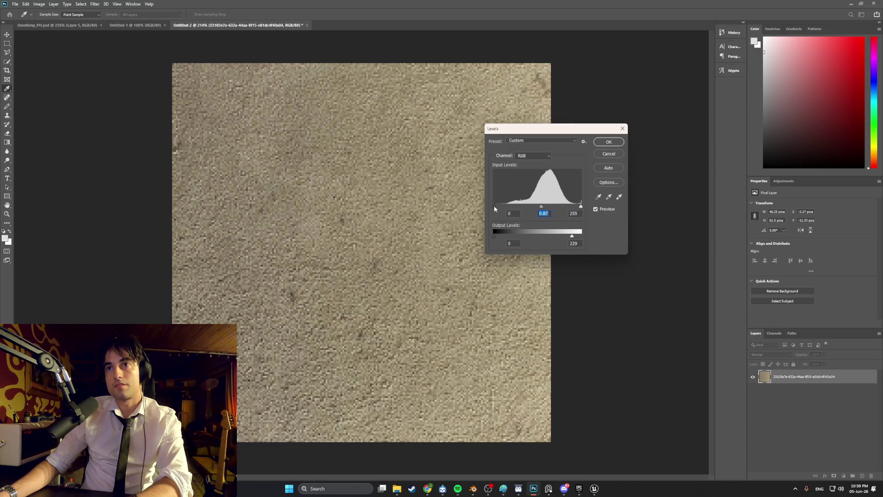
left_click_drag(503, 207, 502, 207)
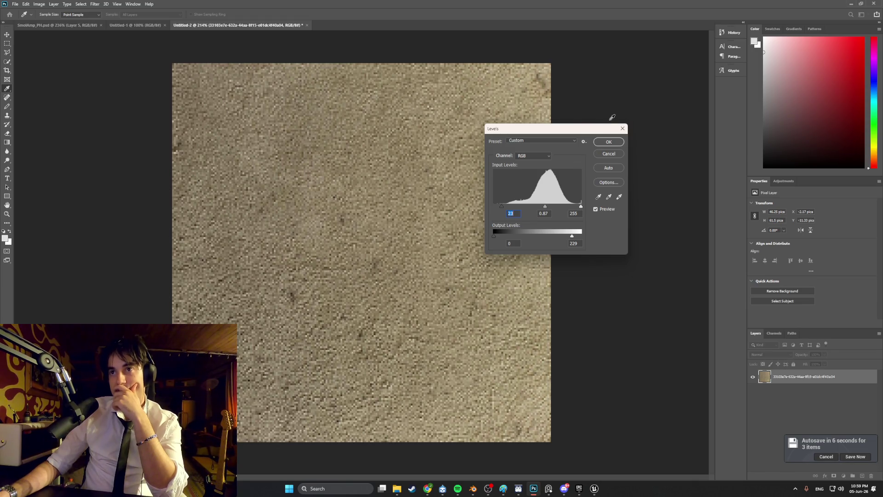
left_click_drag(546, 206, 549, 207)
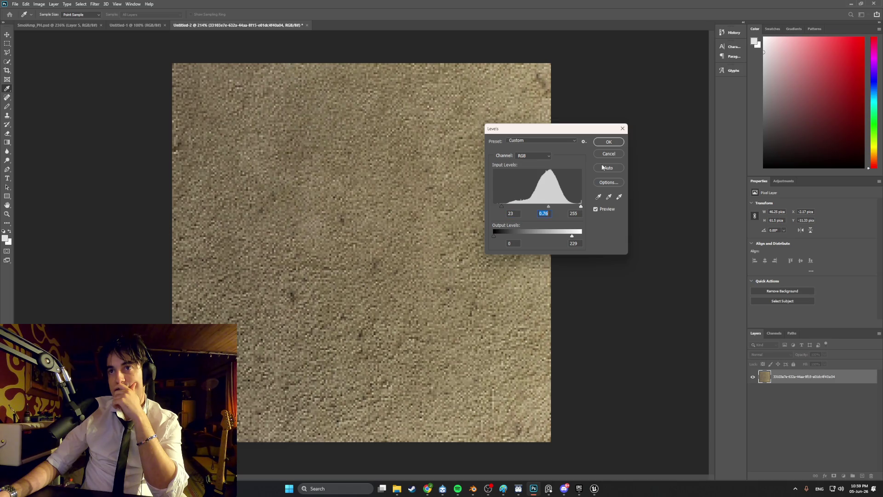
left_click(609, 141)
key("b")
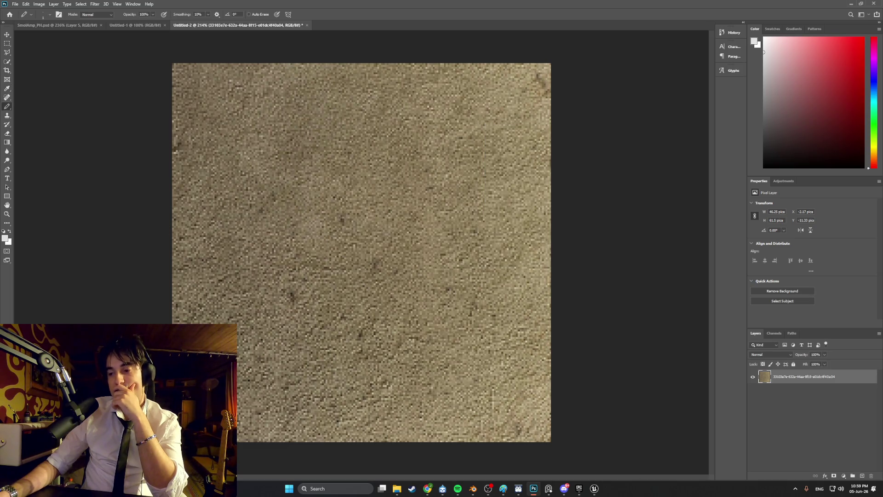
Apply a Curves adjustment nudging the black and white points inward to deepen the stucco tones.
left_click(42, 4)
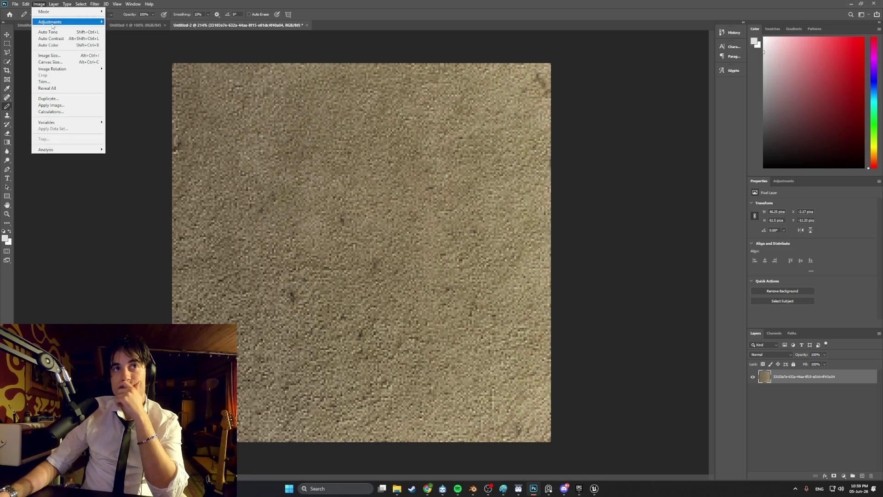
mouse_move(83, 22)
left_click(119, 34)
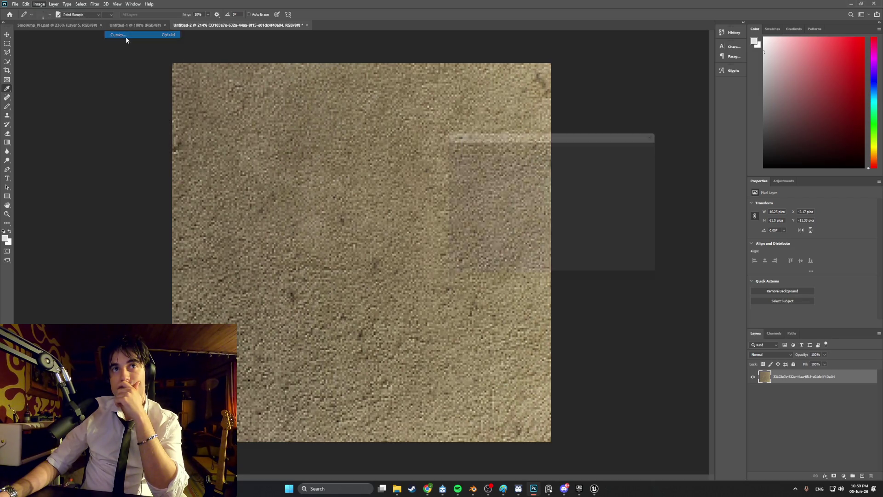
mouse_move(476, 251)
left_mouse_down()
mouse_move(486, 237)
mouse_move(493, 240)
mouse_move(475, 248)
left_mouse_up()
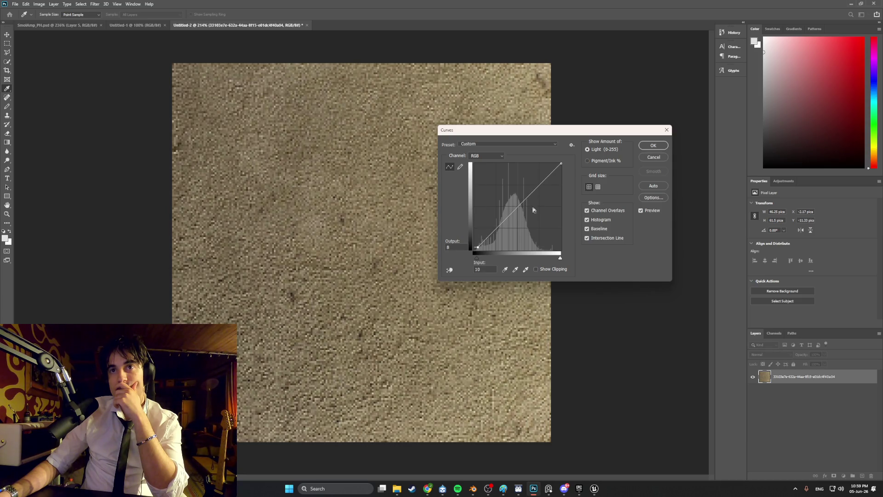
left_click_drag(560, 164, 558, 178)
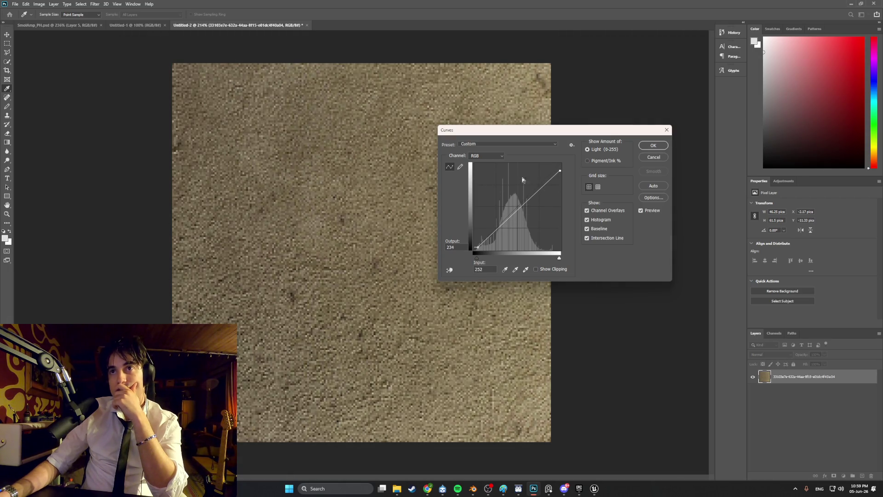
left_click(654, 145)
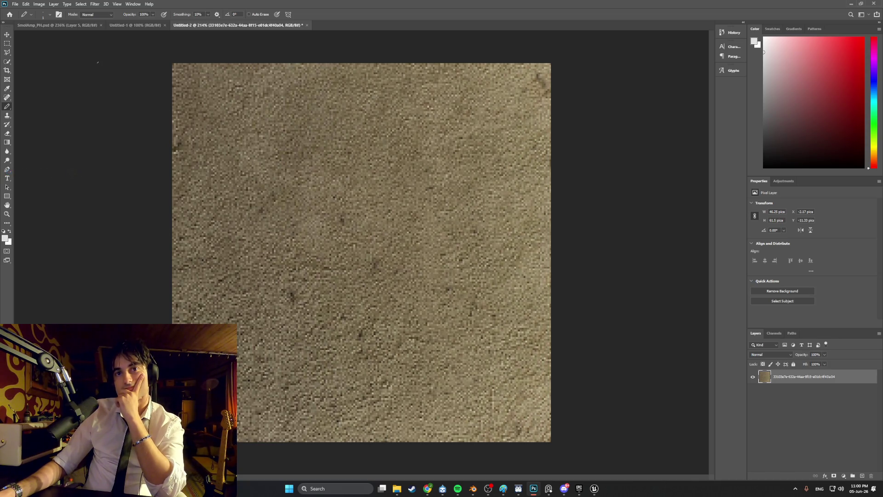
Remove three dark specks and streaks from the texture with the Spot Healing Brush.
left_click(7, 97)
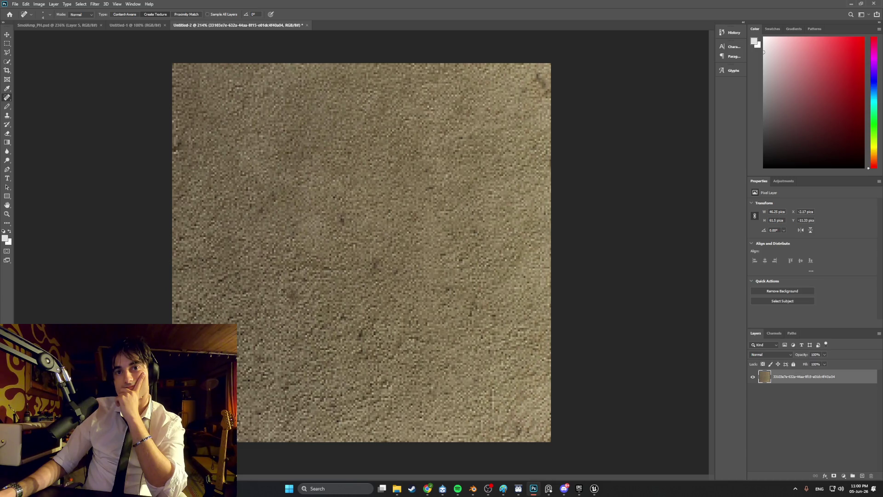
left_click(360, 336)
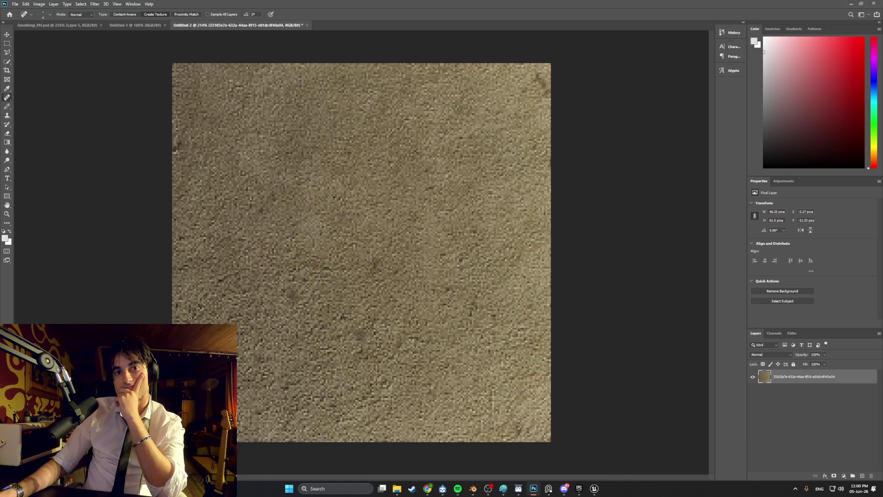
left_click(176, 144)
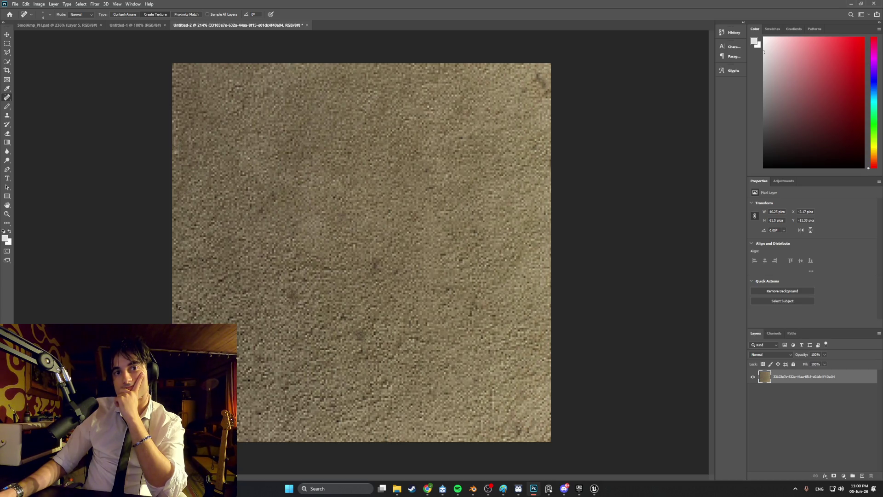
left_click(541, 79)
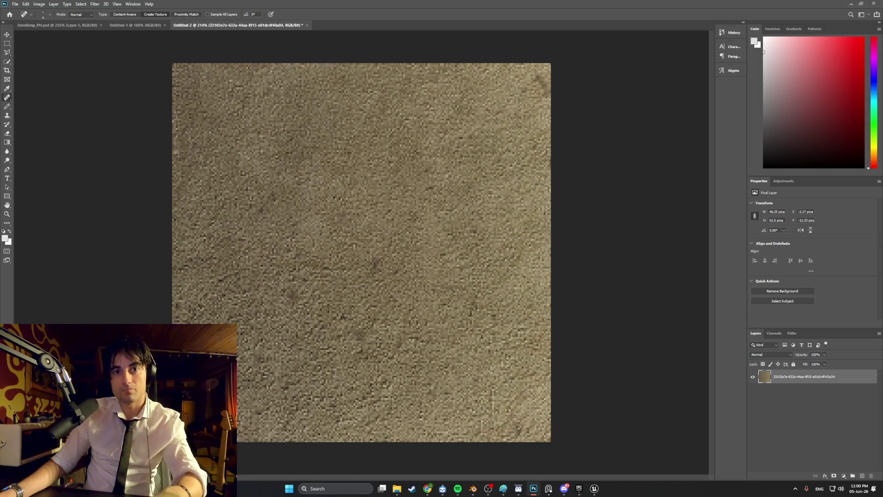
scroll(493, 398, "up", 5, "alt")
scroll(294, 305, "down", 5, "alt")
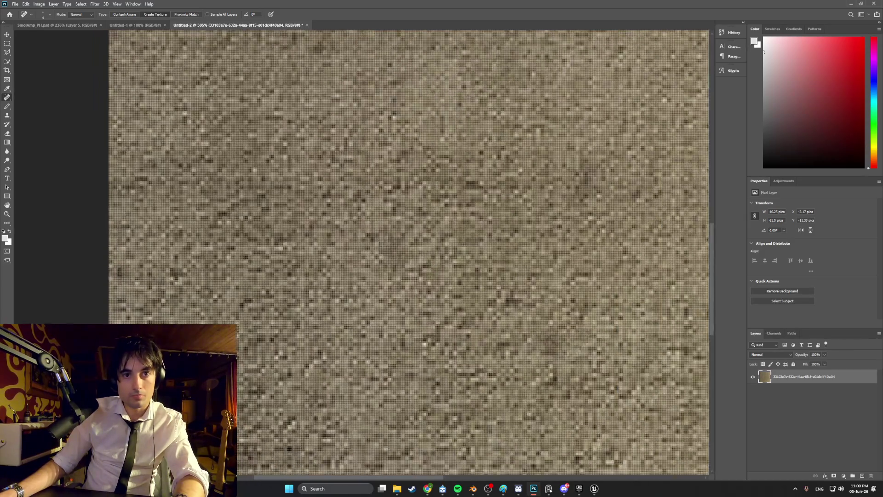
scroll(294, 306, "down", 1, "alt")
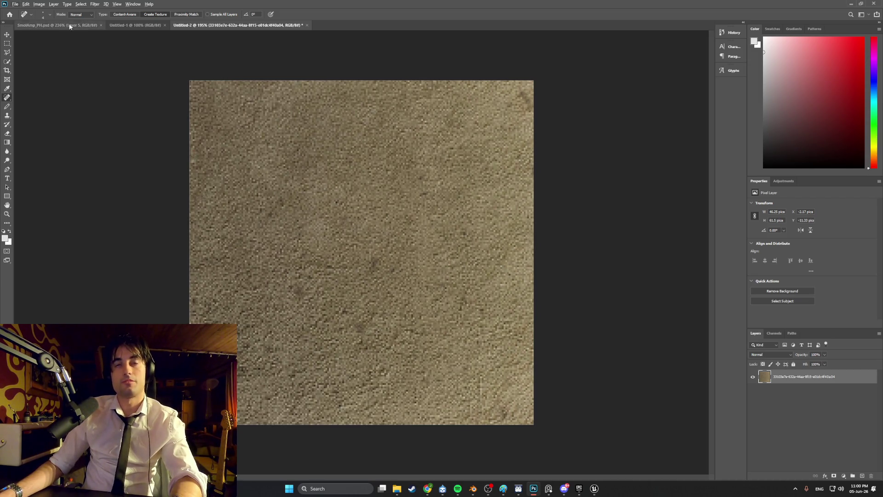
Quick Export the texture as PNG, replacing APT_Outside_Wall_Texture, and switch to Blender.
left_click(16, 4)
mouse_move(46, 104)
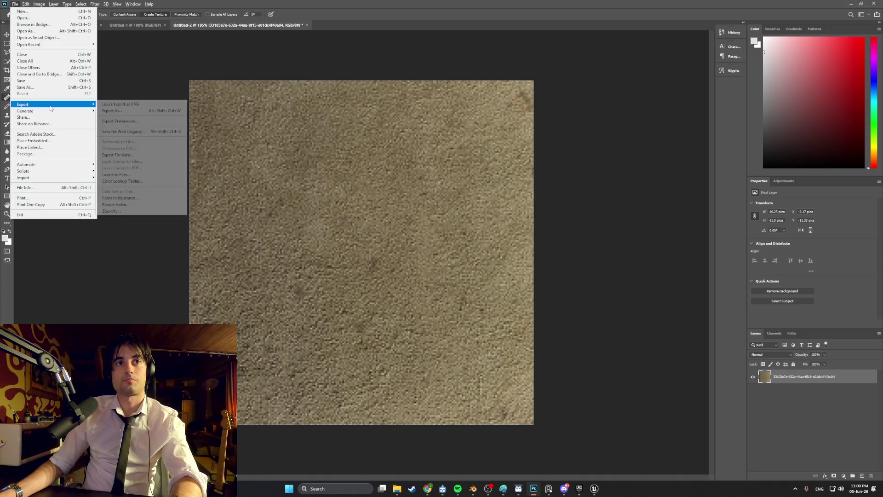
left_click(129, 106)
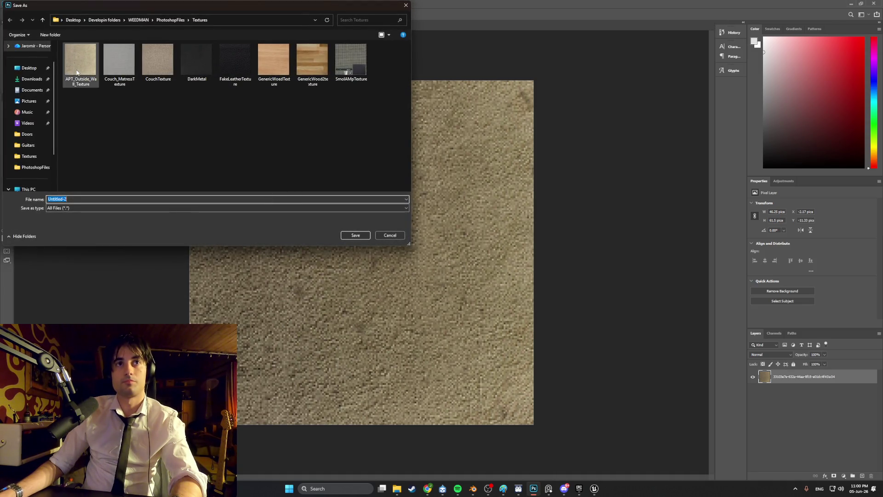
left_click(80, 60)
left_click(356, 236)
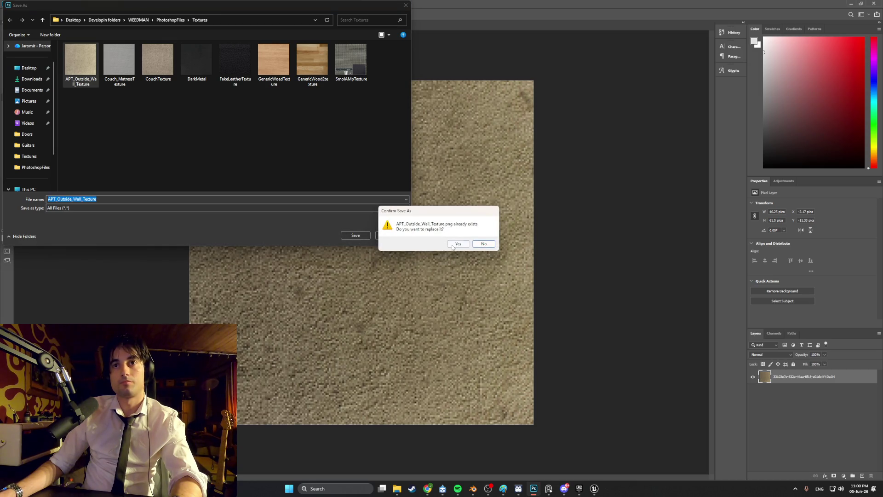
left_click(458, 246)
left_click(473, 488)
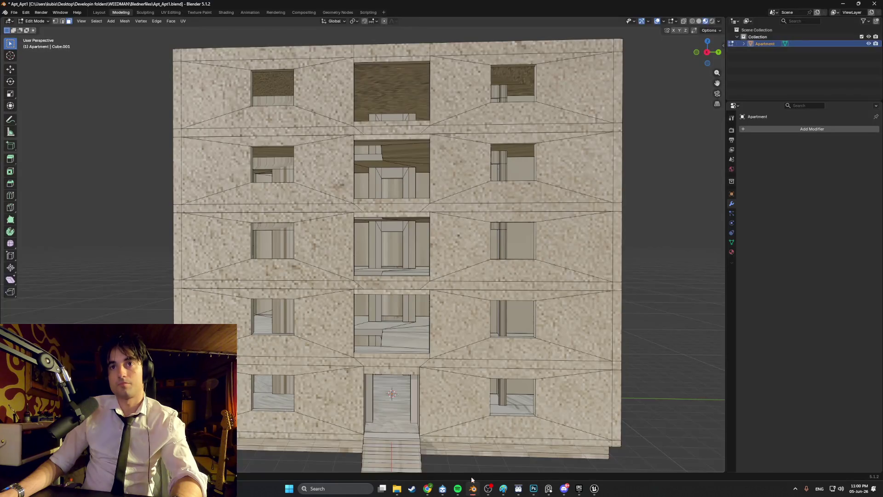
mouse_move(353, 229)
middle_mouse_down()
mouse_move(453, 229)
mouse_move(359, 217)
mouse_move(381, 215)
mouse_move(366, 276)
middle_mouse_up()
scroll(453, 228, "up", 4)
scroll(381, 216, "up", 3)
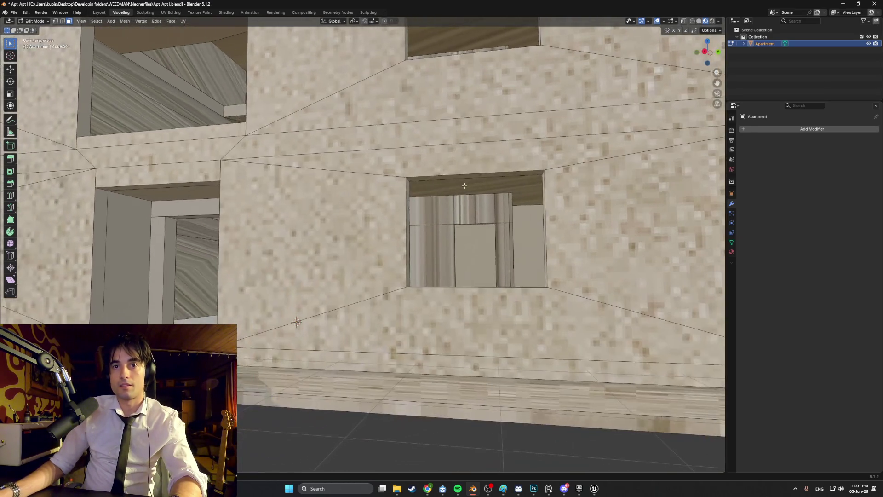
mouse_move(349, 306)
middle_mouse_down()
mouse_move(428, 301)
mouse_move(426, 288)
middle_mouse_up()
scroll(428, 301, "down", 3)
scroll(427, 295, "up", 4)
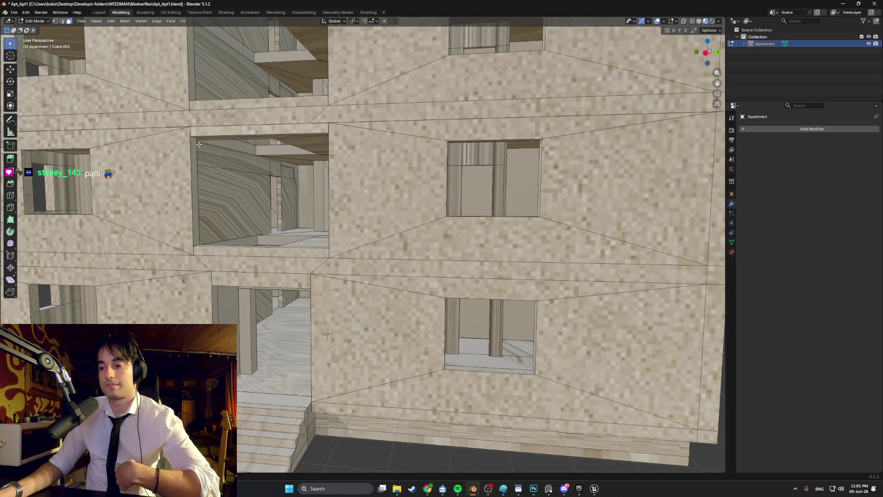
mouse_move(199, 144)
middle_mouse_down()
mouse_move(370, 249)
mouse_move(340, 258)
mouse_move(354, 265)
mouse_move(388, 197)
mouse_move(386, 183)
middle_mouse_up()
scroll(370, 249, "down", 2)
scroll(358, 269, "up", 3)
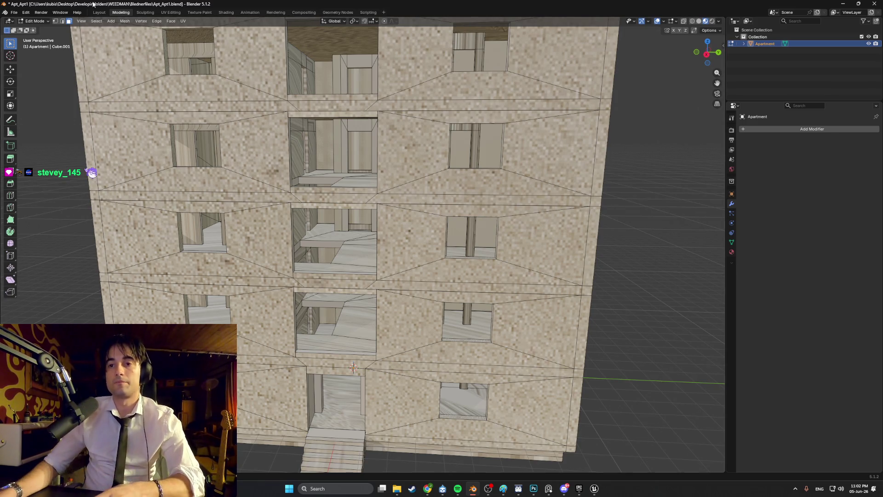
Finish looking over the stucco-wrapped Apt_Apt1 facade and return to Photoshop.
left_click(428, 486)
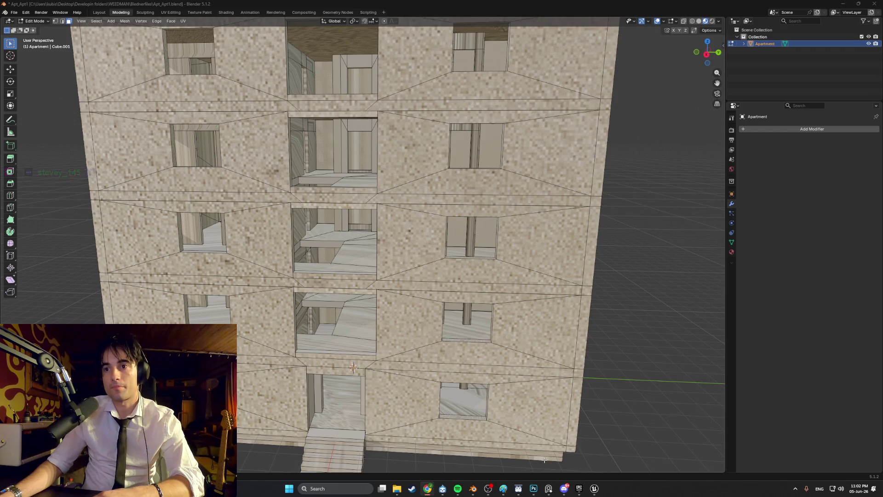
left_click(534, 488)
Create a new 1024 × 1024 pixel document.
left_click(17, 6)
left_click(19, 11)
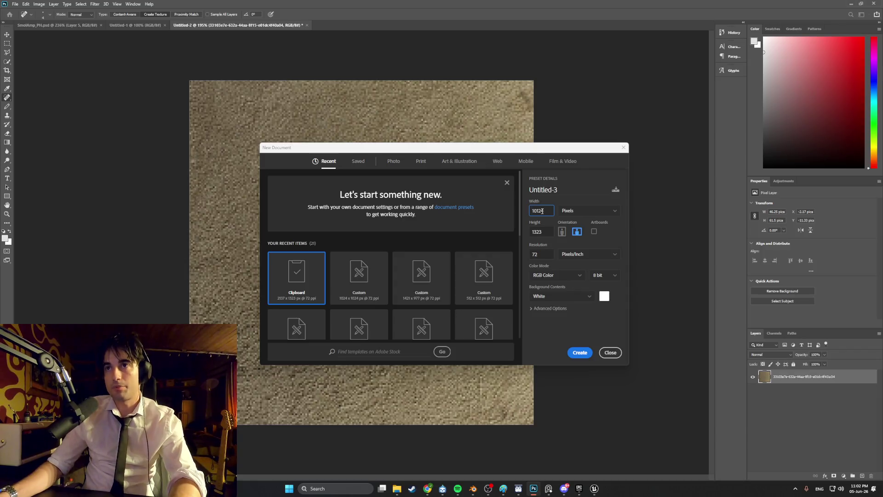
type("101")
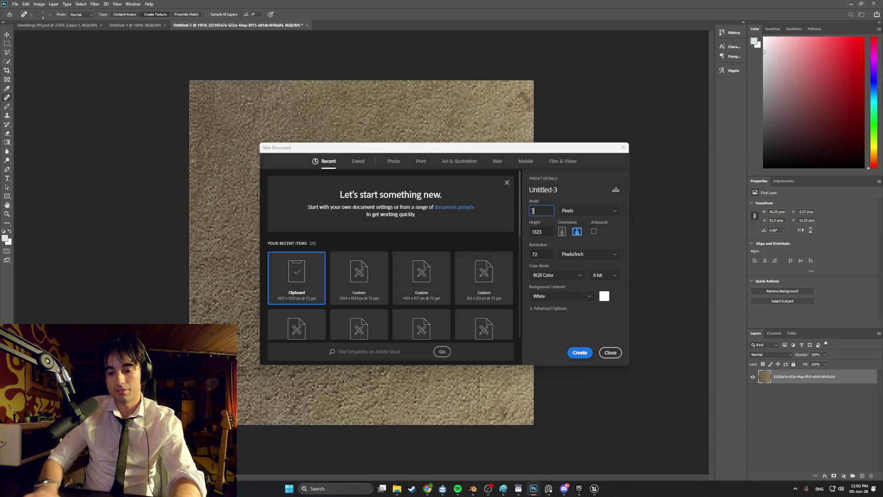
key("ctrl+z")
key("Tab")
type("1024")
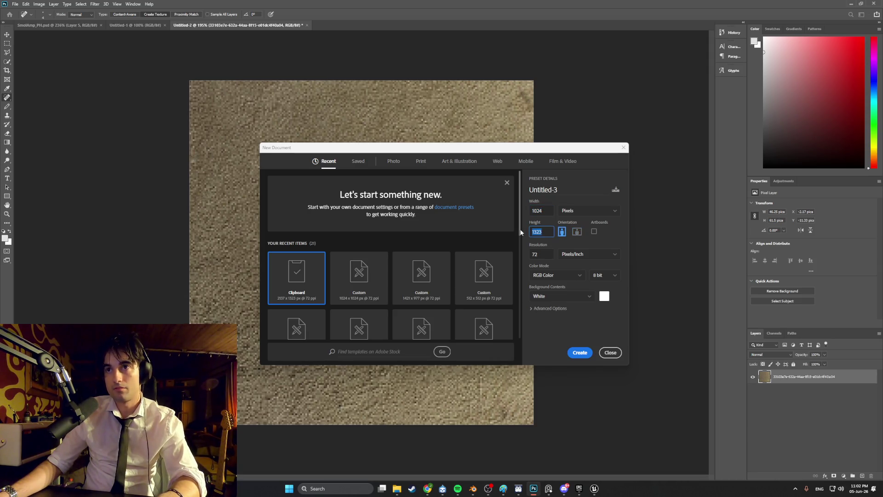
left_click(578, 353)
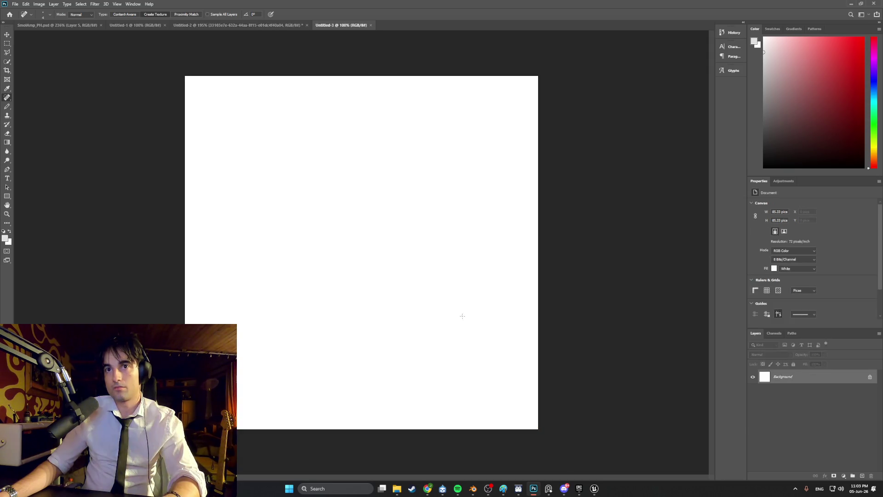
Discard the pasted couch photo and the placed wall photos, keeping the canvas blank white.
key("ctrl+v")
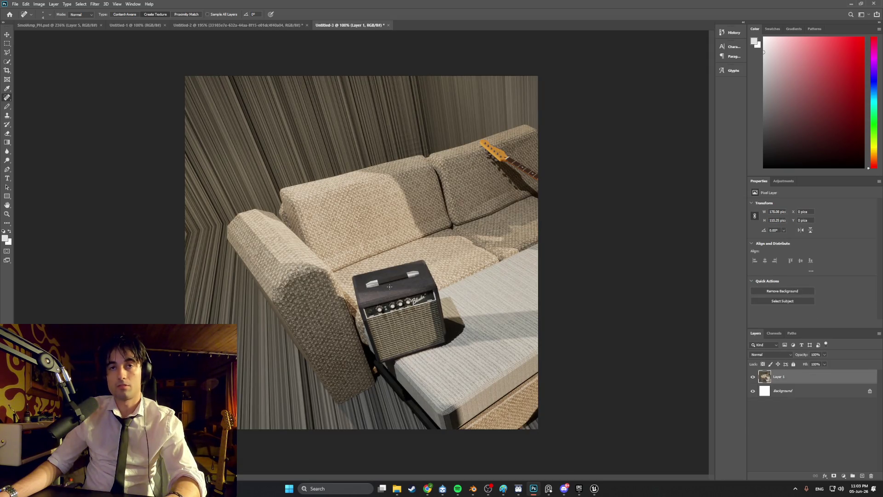
key("ctrl+z")
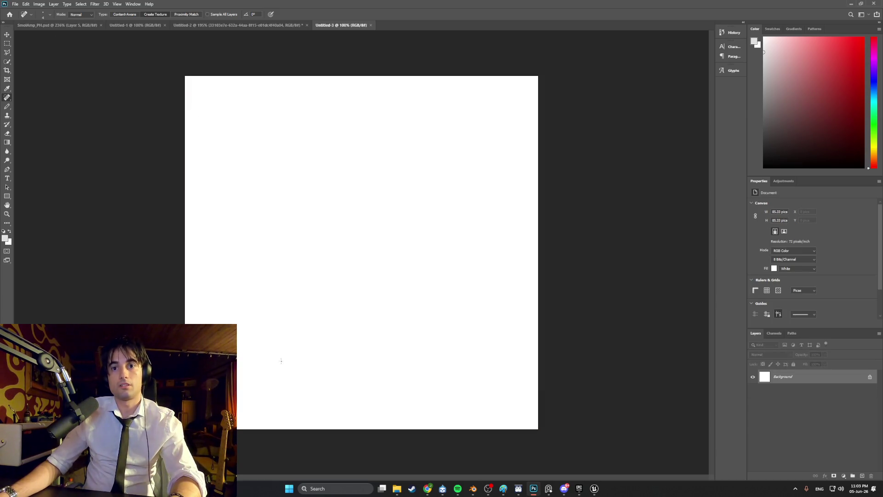
left_click(397, 489)
mouse_move(502, 183)
left_mouse_down()
mouse_move(385, 202)
mouse_move(323, 217)
mouse_move(322, 227)
left_mouse_up()
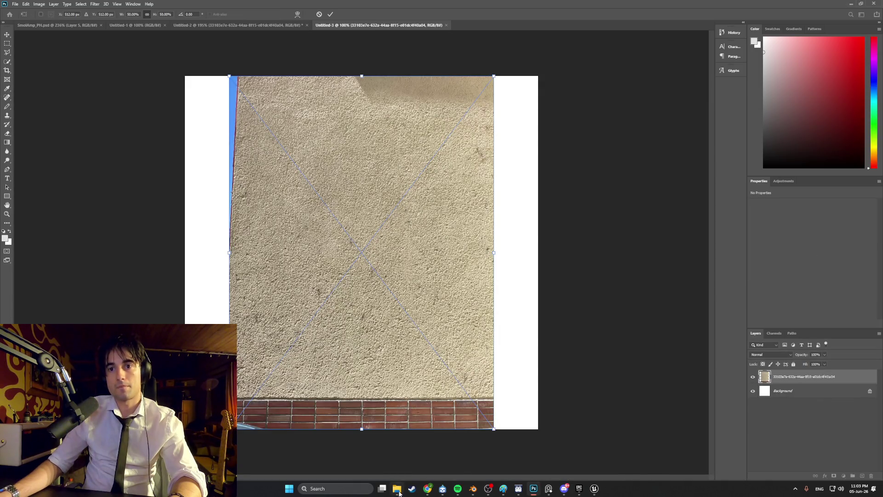
left_click(397, 489)
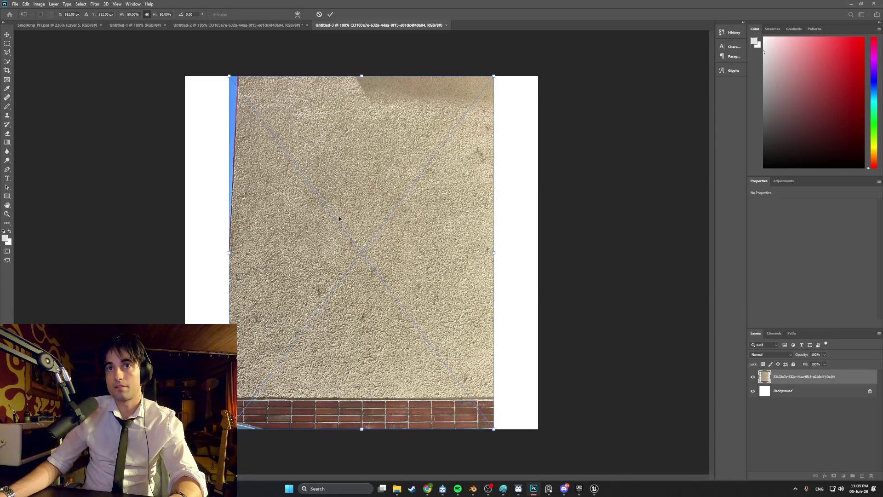
key("Escape")
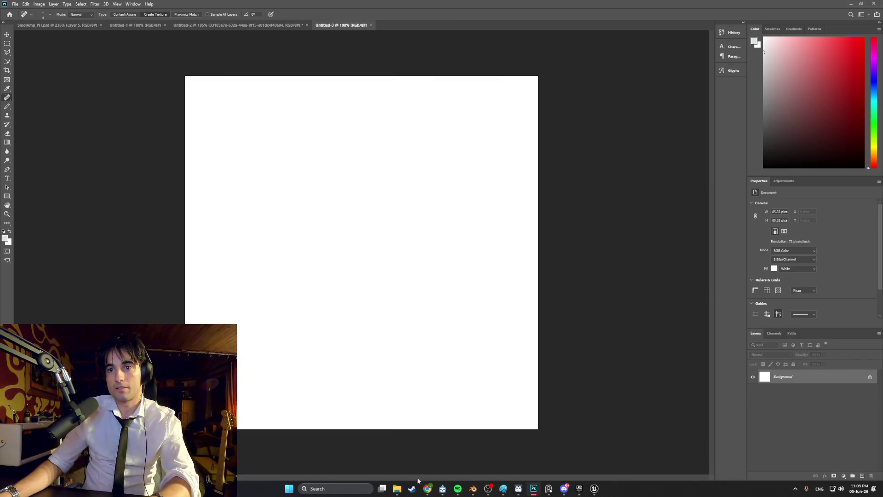
left_click(398, 488)
left_click_drag(518, 182, 297, 209)
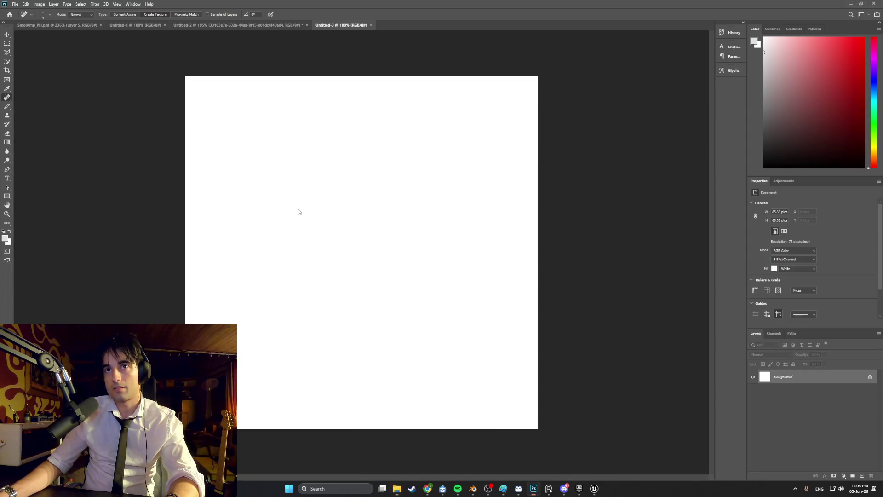
key("Escape")
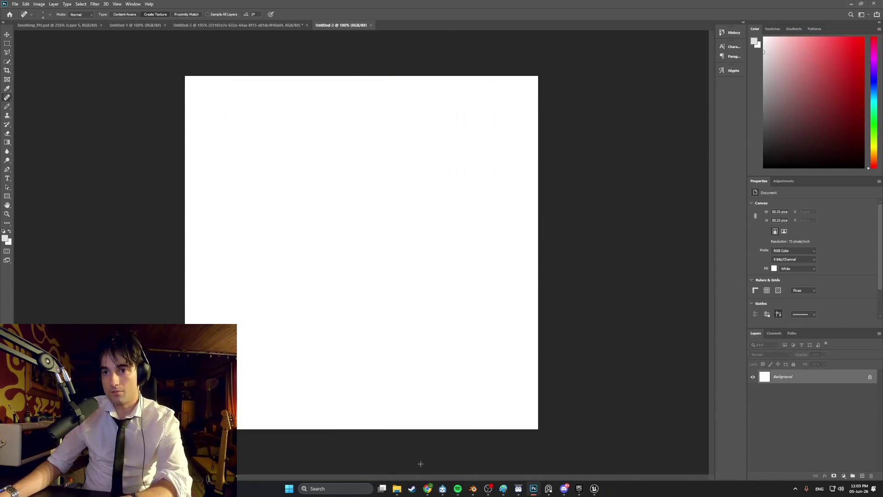
Sort Downloads by Date modified and drag the newest stucco JPG onto the Untitled-3 canvas.
left_click(396, 490)
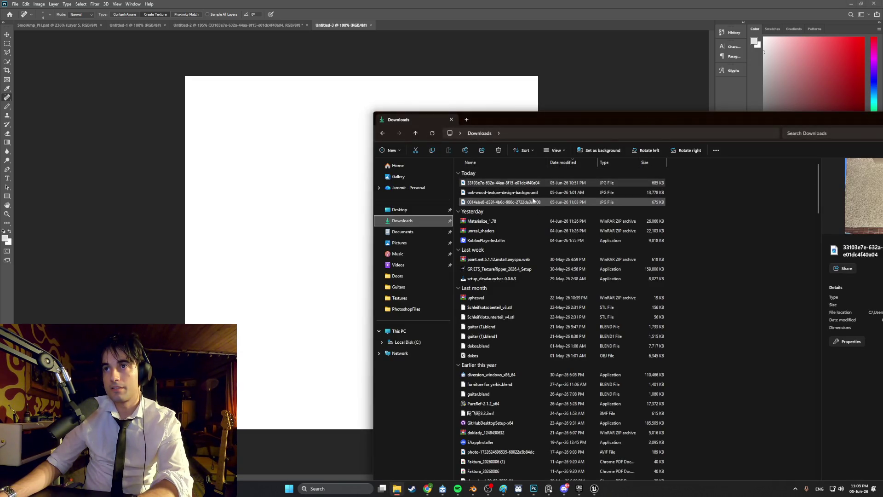
left_click(567, 164)
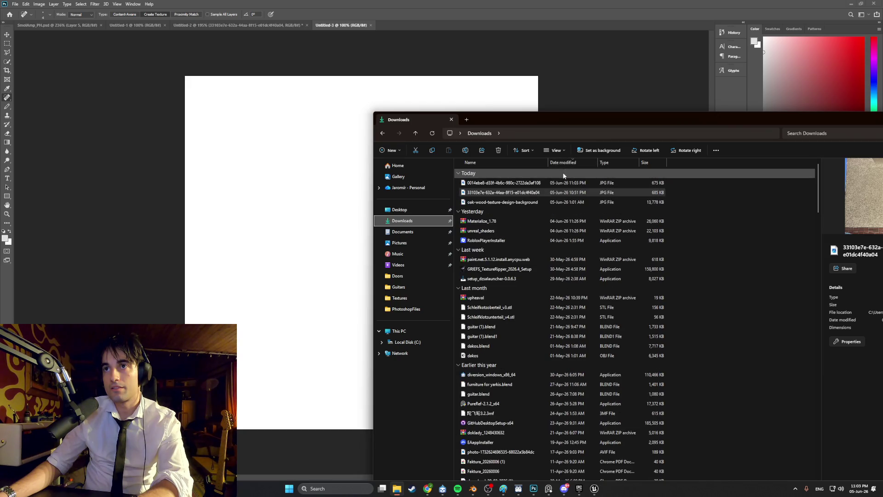
left_click_drag(539, 185, 293, 238)
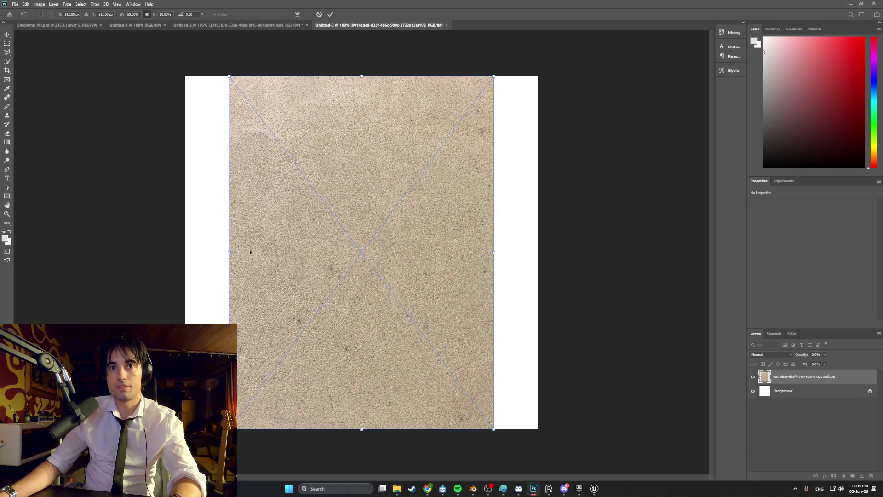
Widen the stucco photo and shift it left so it spans the canvas width.
scroll(331, 241, "down", 1, "alt")
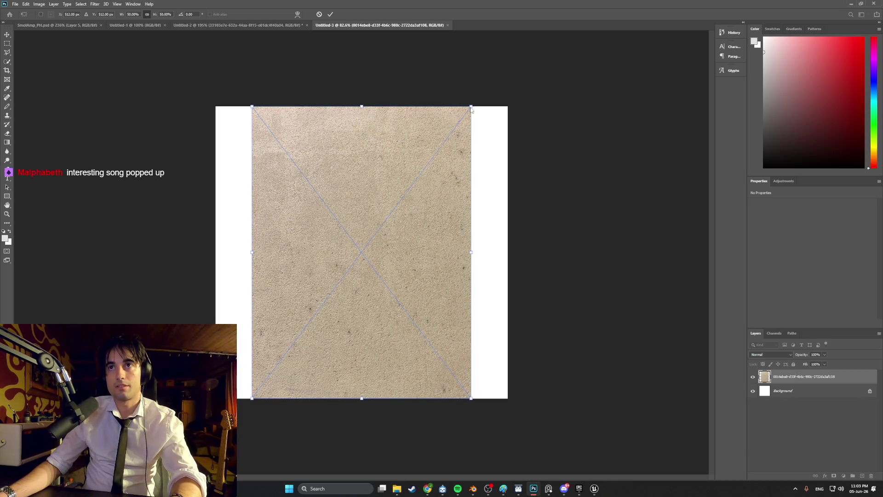
left_click_drag(471, 251, 520, 251)
left_click_drag(443, 241, 407, 241)
left_click_drag(485, 250, 521, 253)
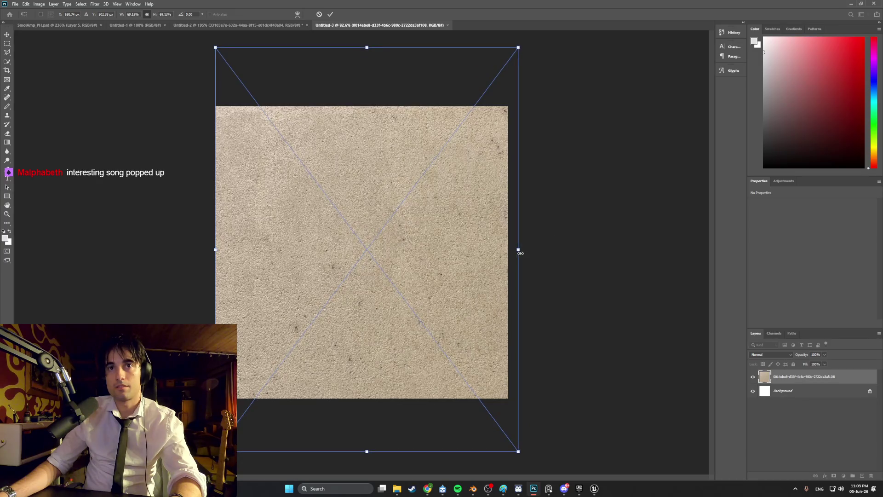
Fine-tune the texture's position and enlarge it slightly from the corner, then commit the transform.
scroll(452, 249, "up", 6, "alt")
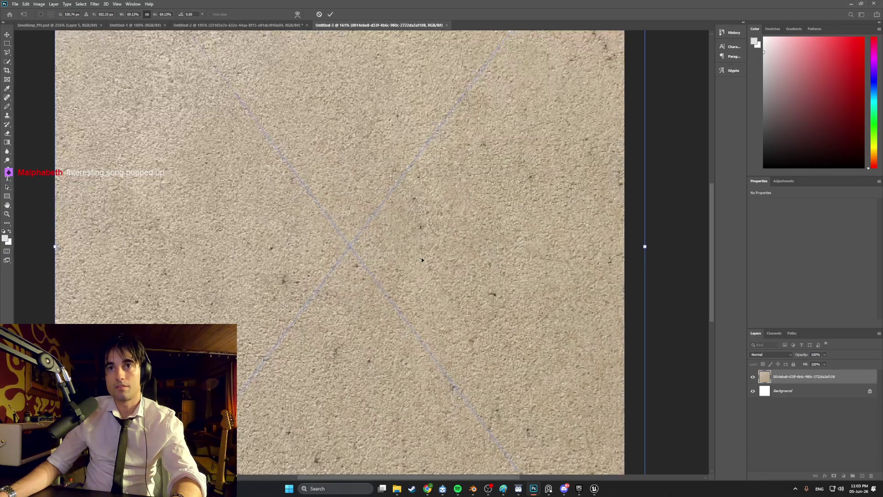
scroll(421, 258, "down", 4, "alt")
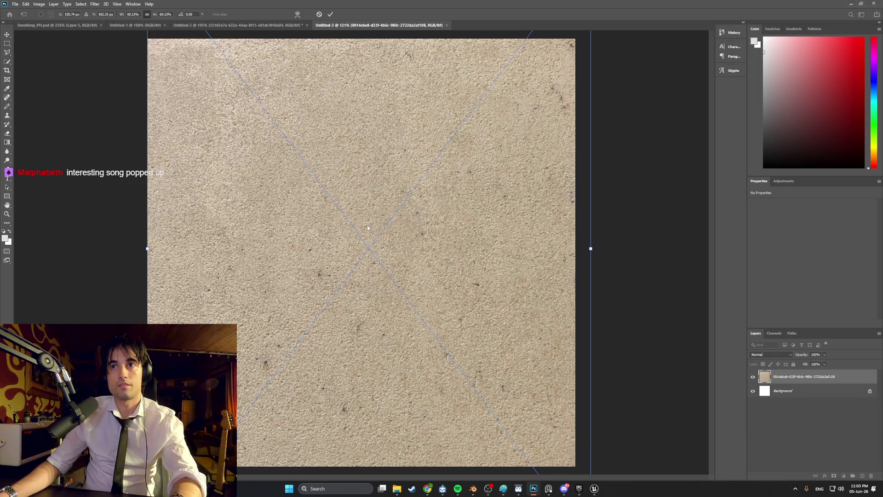
scroll(366, 221, "down", 1, "alt")
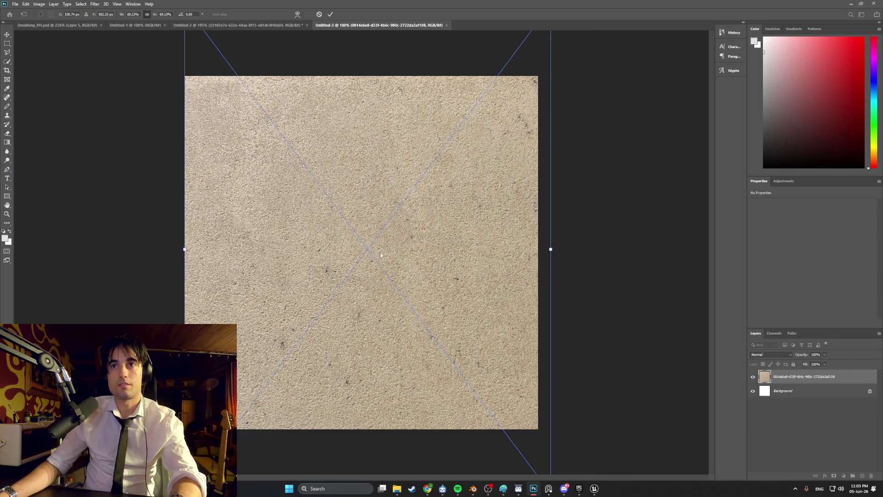
mouse_move(376, 253)
left_mouse_down()
mouse_move(365, 247)
mouse_move(364, 209)
mouse_move(364, 217)
left_mouse_up()
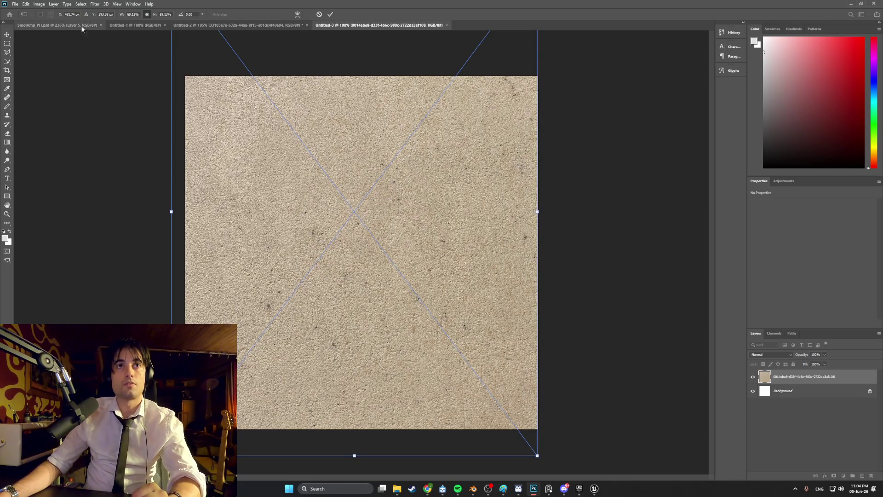
left_click_drag(302, 198, 312, 198)
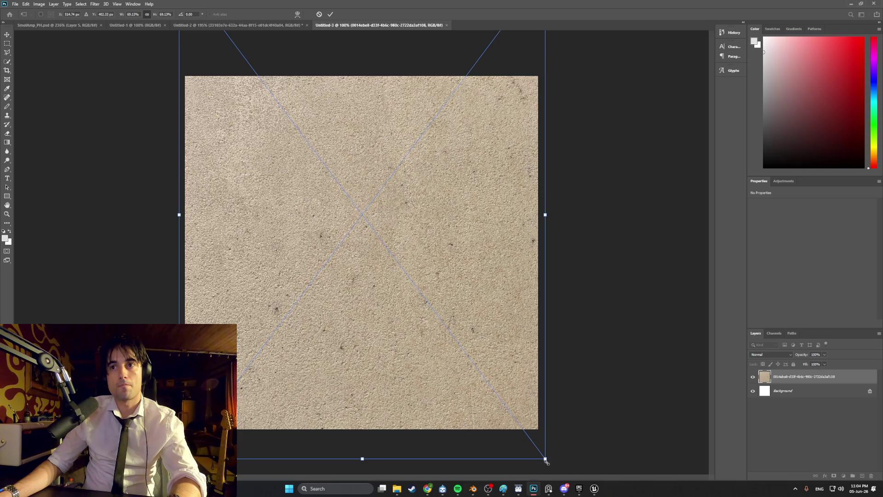
left_click_drag(545, 460, 552, 465)
left_click_drag(462, 369, 465, 371)
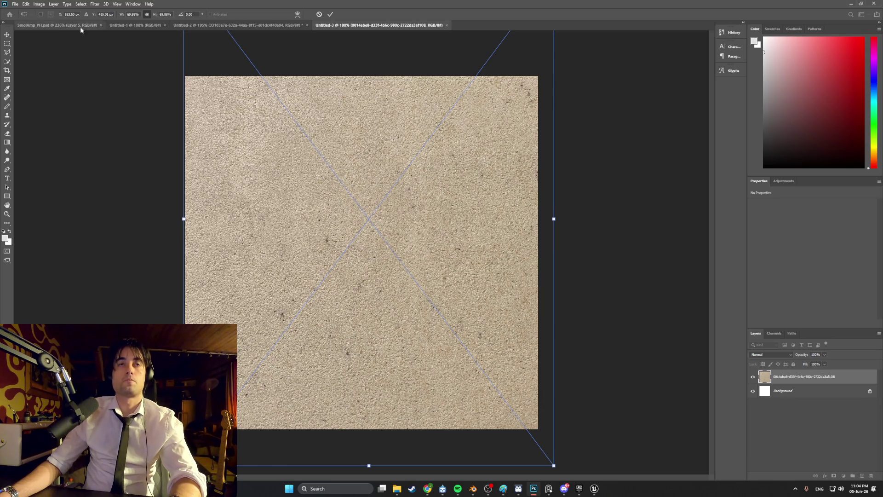
key("Return")
Apply Levels to the stucco layer: input black 27, white 255, output white 234.
key("j")
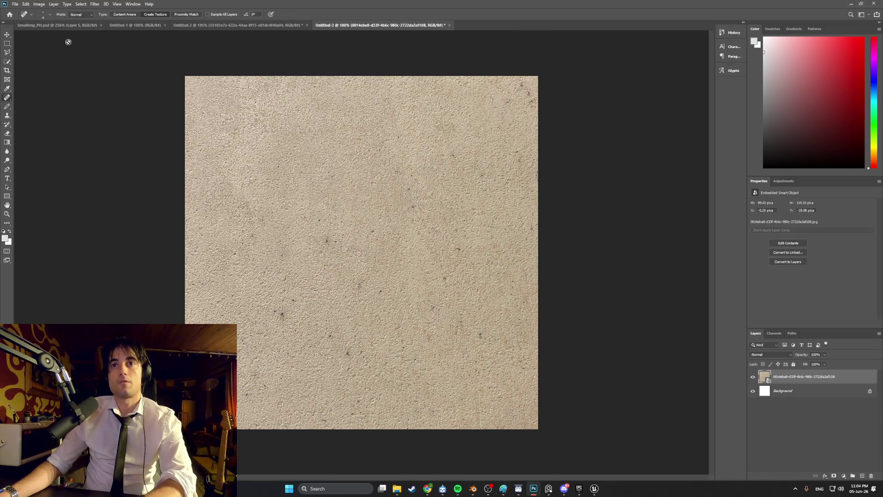
left_click(39, 5)
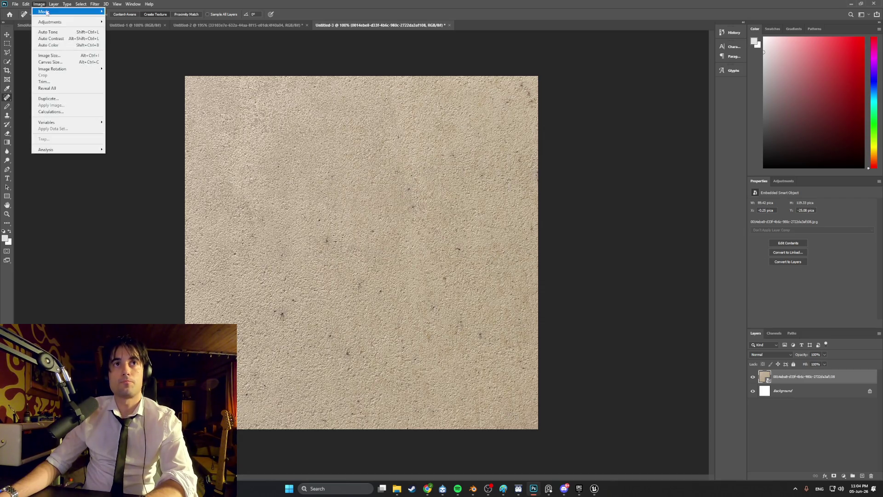
left_click(40, 4)
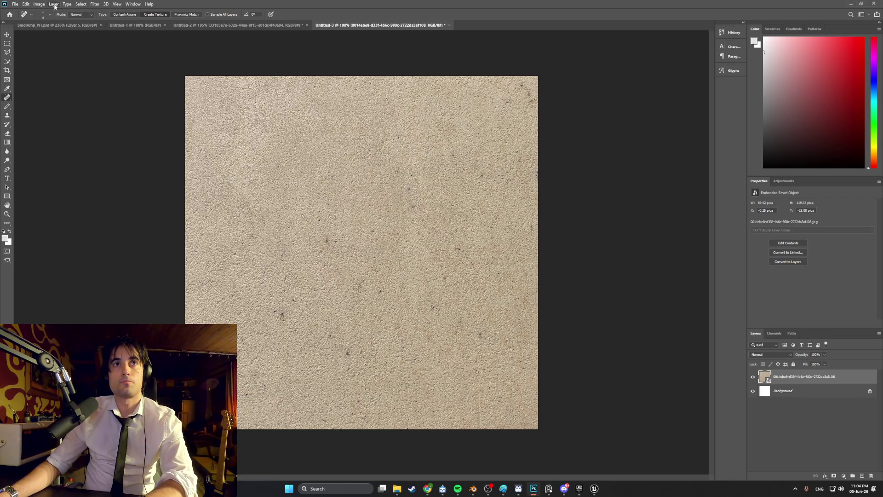
left_click(37, 5)
mouse_move(46, 22)
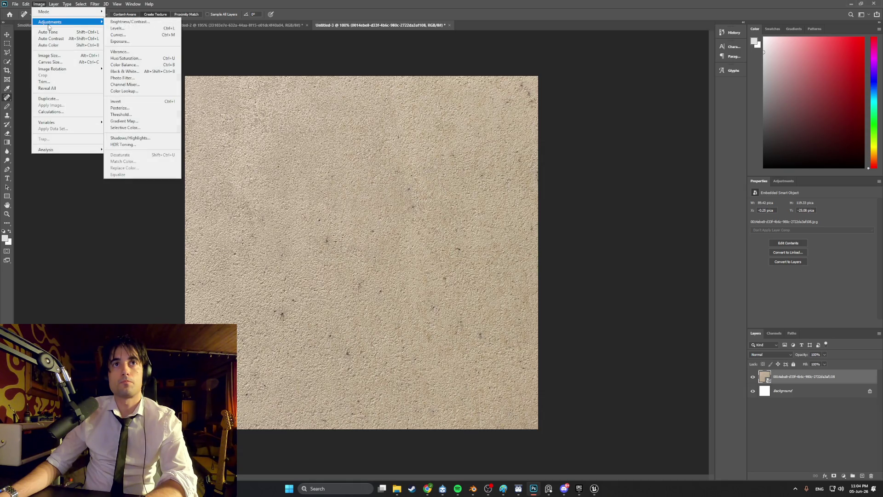
left_click(127, 31)
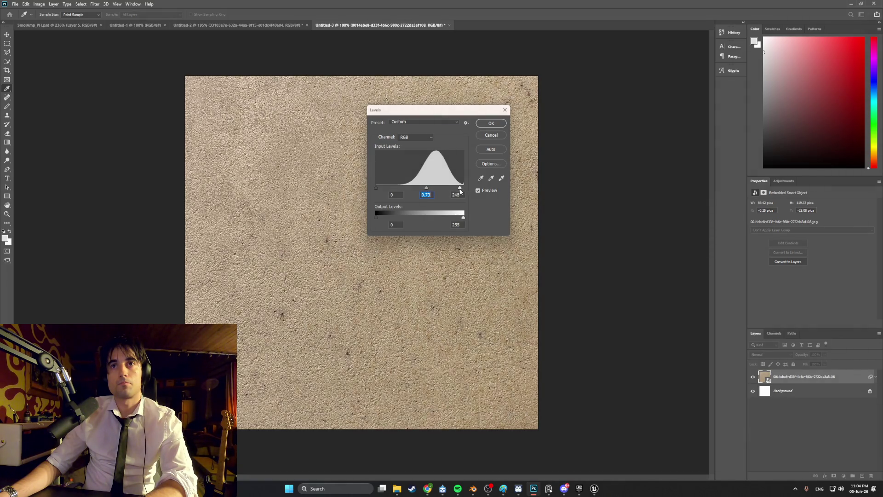
left_click_drag(458, 189, 465, 187)
left_click_drag(378, 186, 387, 186)
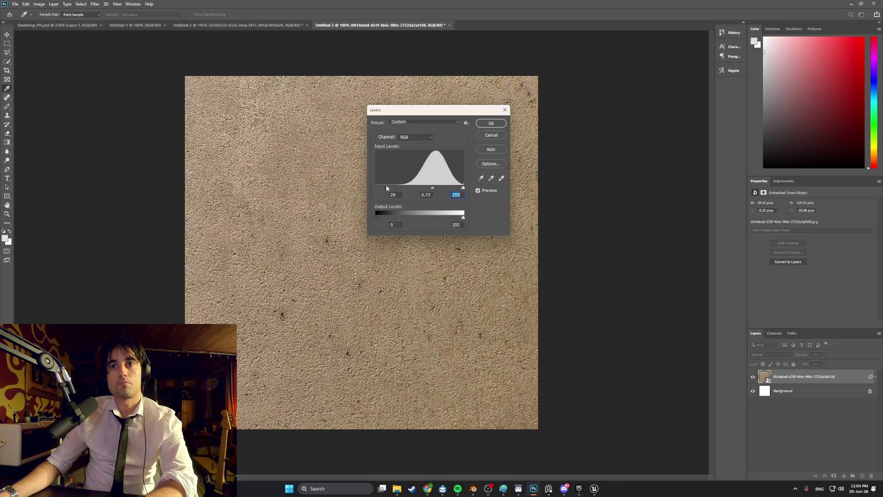
left_click(385, 188)
left_click_drag(463, 217, 456, 219)
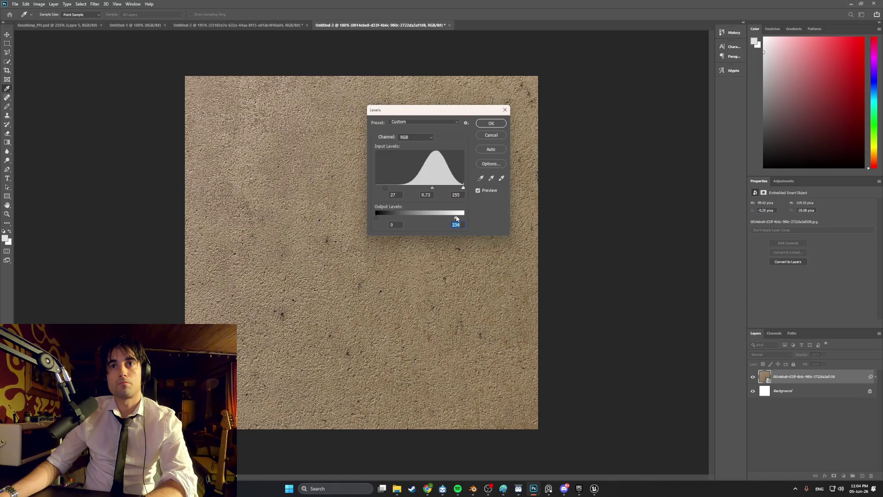
left_click(491, 123)
key("j")
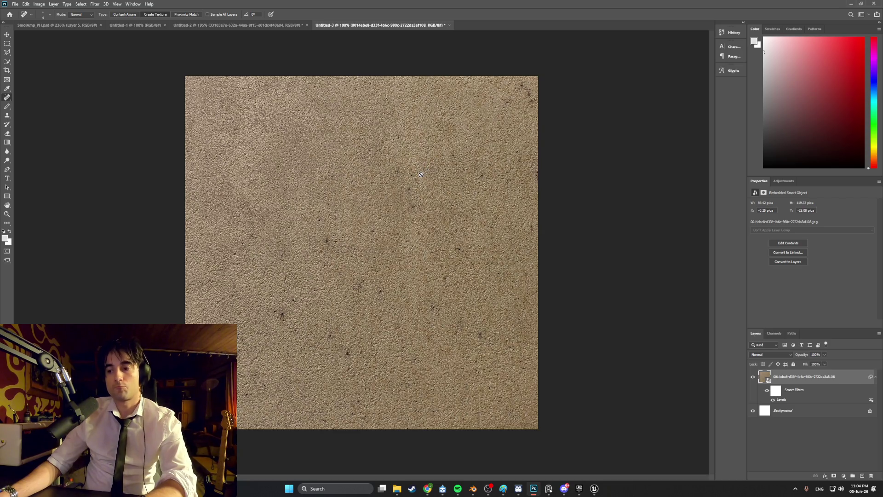
Add a Pixelate > Mosaic filter with cell size 3 to the stucco texture.
left_click(39, 3)
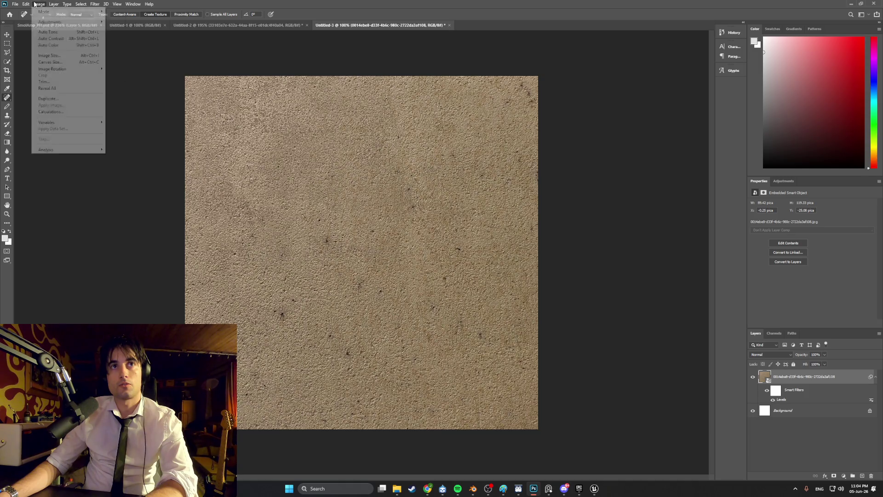
mouse_move(95, 4)
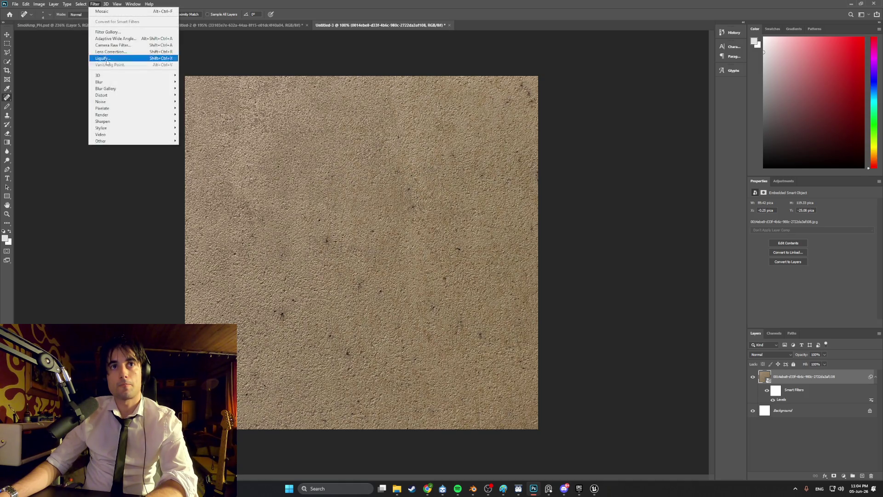
mouse_move(121, 109)
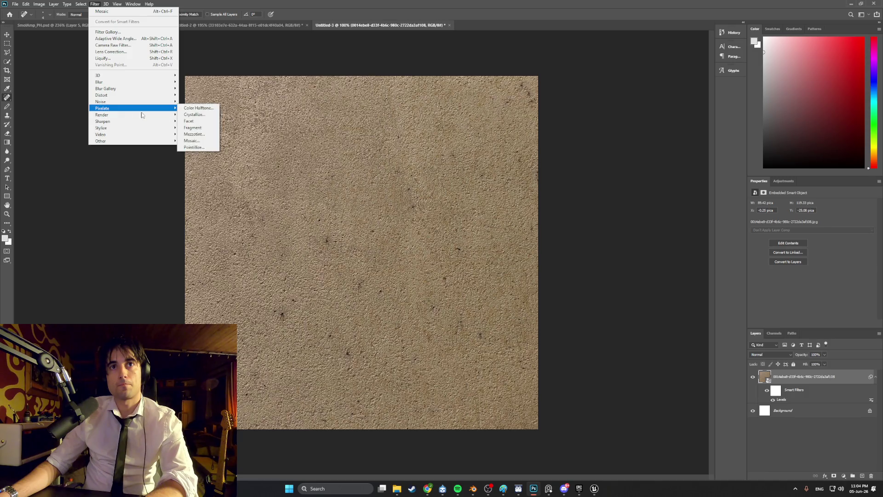
left_click(192, 141)
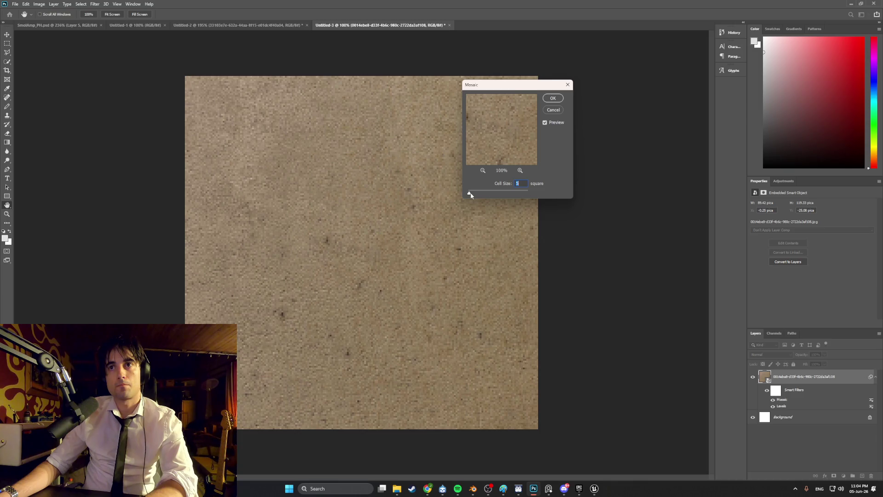
left_click_drag(470, 195, 468, 195)
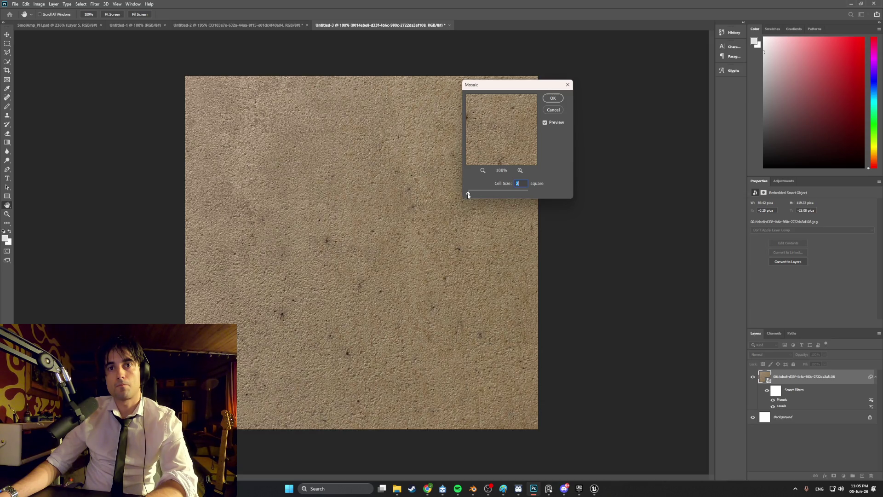
left_click_drag(468, 194, 468, 194)
left_click(553, 98)
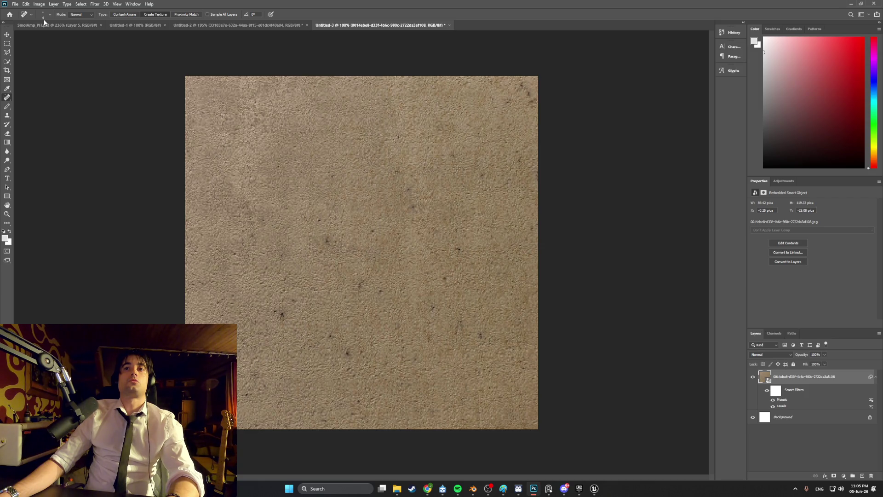
Quick Export the texture as PNG into the WEEDMAN\PhotoshopFiles\Textures folder.
left_click(15, 4)
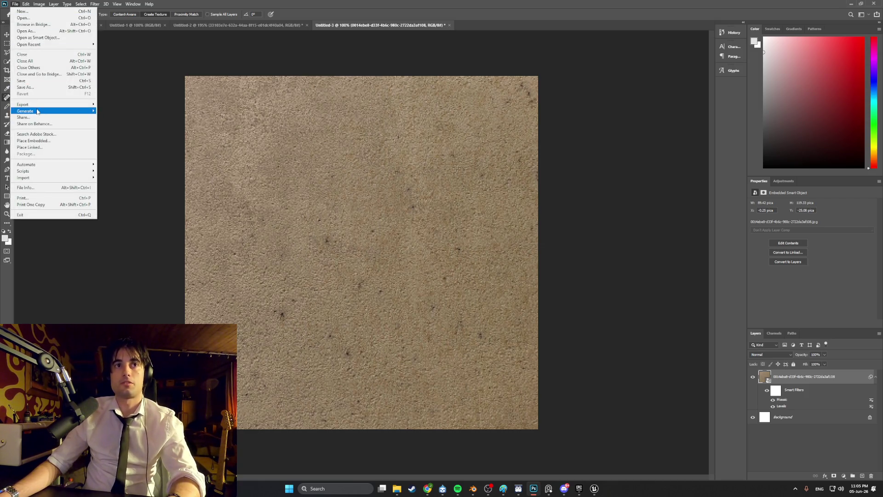
mouse_move(40, 105)
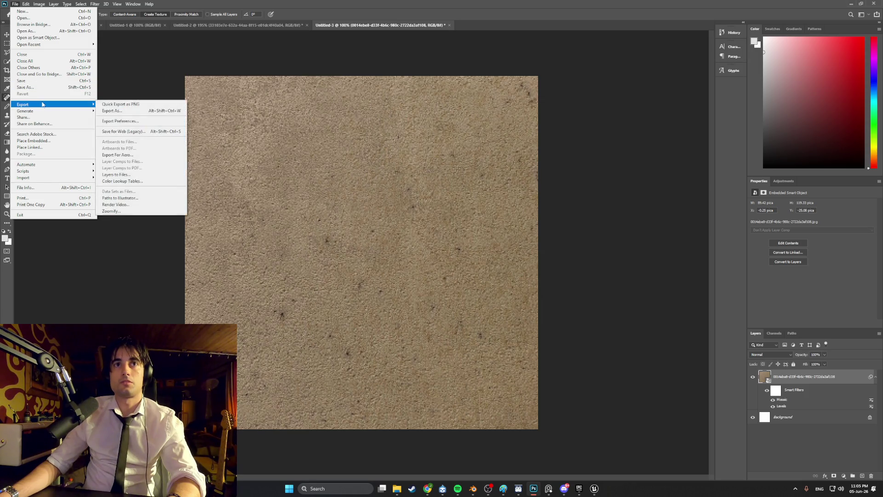
mouse_move(80, 105)
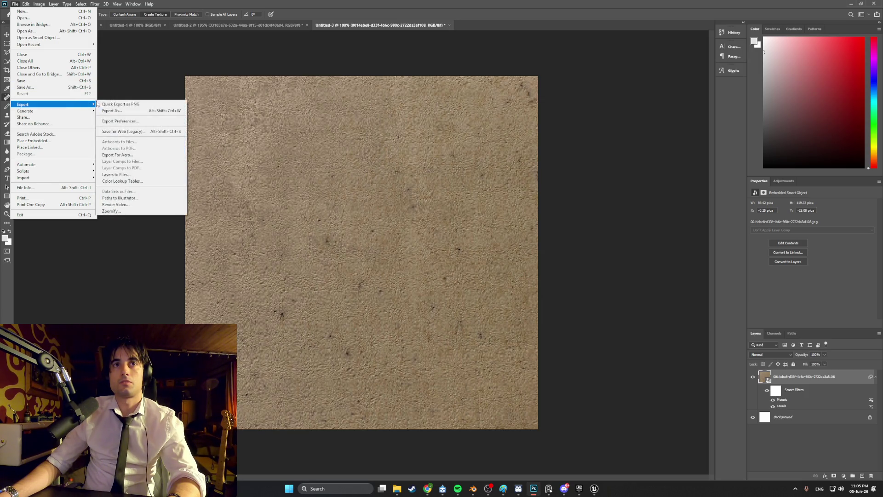
left_click(110, 105)
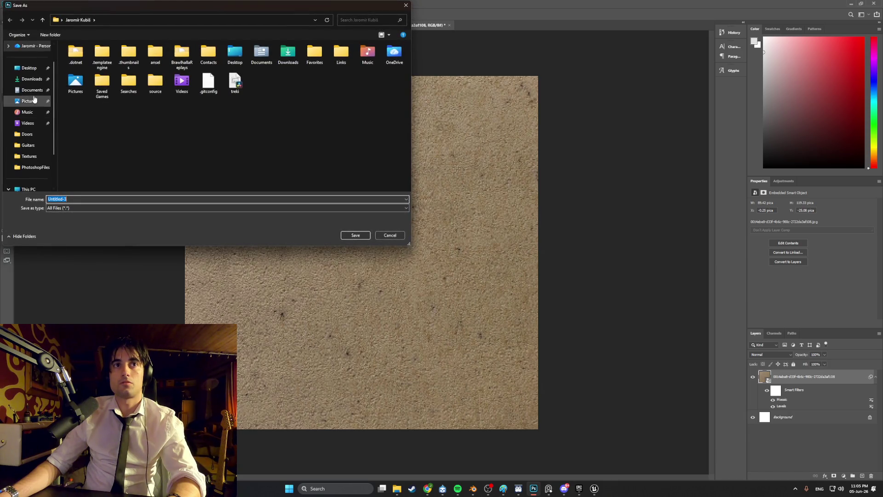
left_click(29, 68)
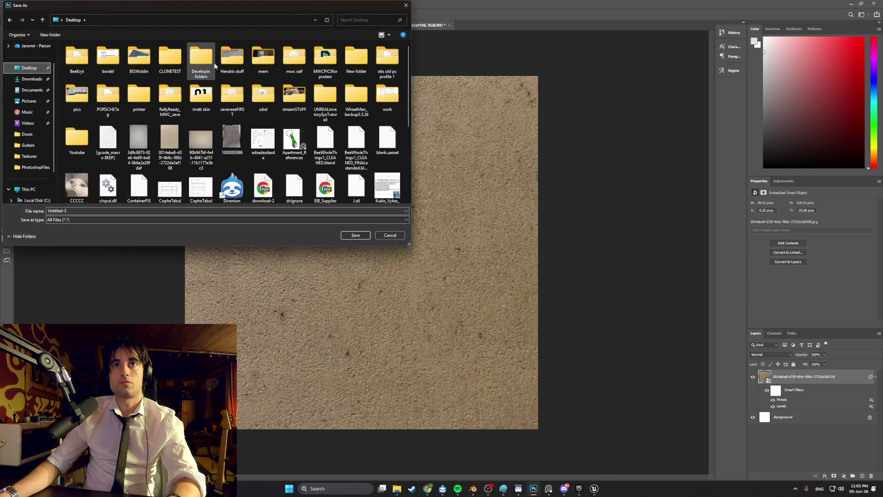
double_click(201, 58)
double_click(78, 161)
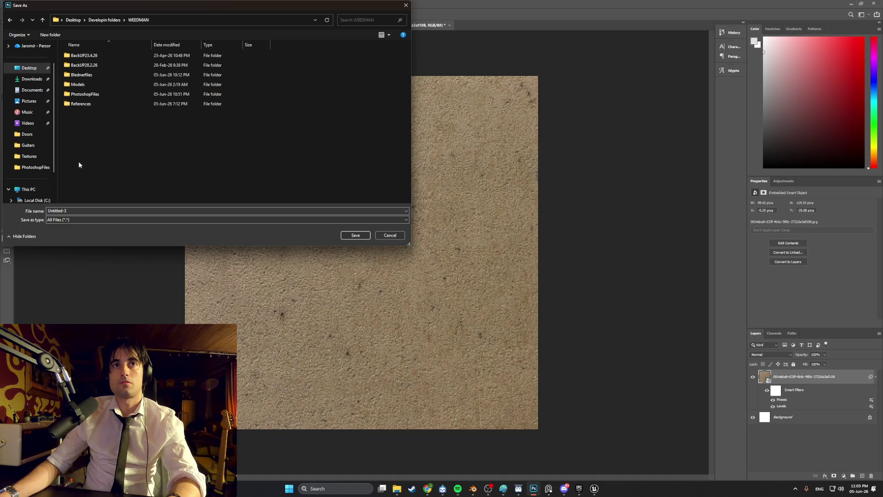
double_click(82, 104)
left_click(10, 20)
double_click(89, 98)
double_click(106, 69)
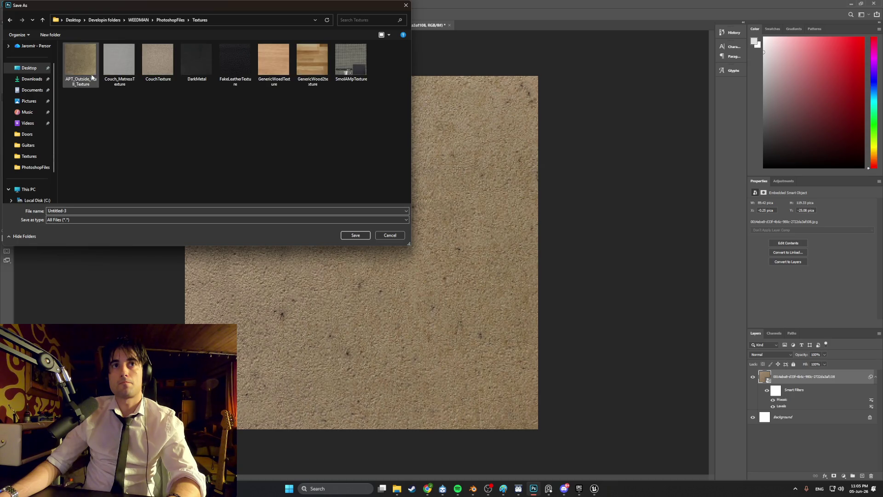
Save the PNG over the existing APT_Outside_Wall_Texture file, confirming the replace.
left_click(85, 68)
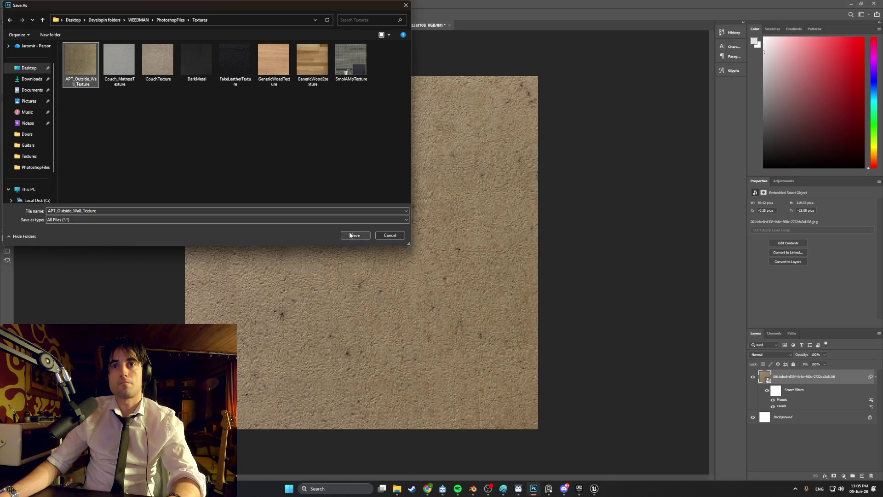
left_click(351, 236)
left_click(458, 245)
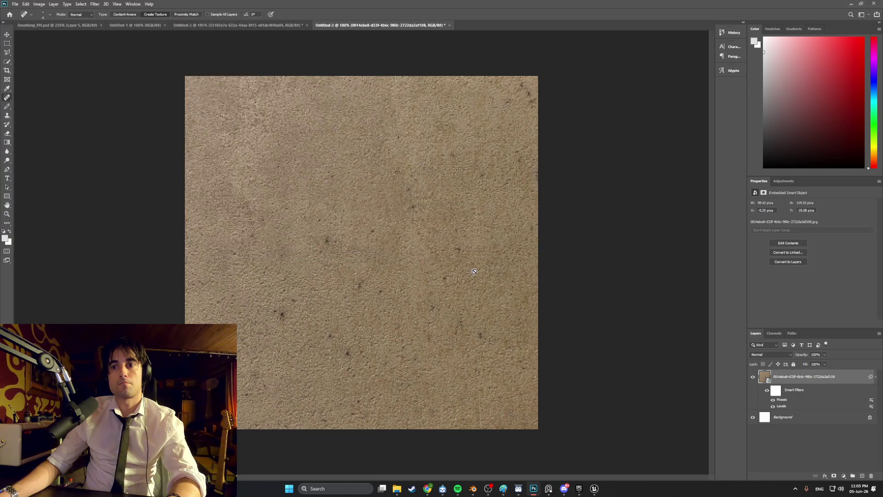
left_click(473, 489)
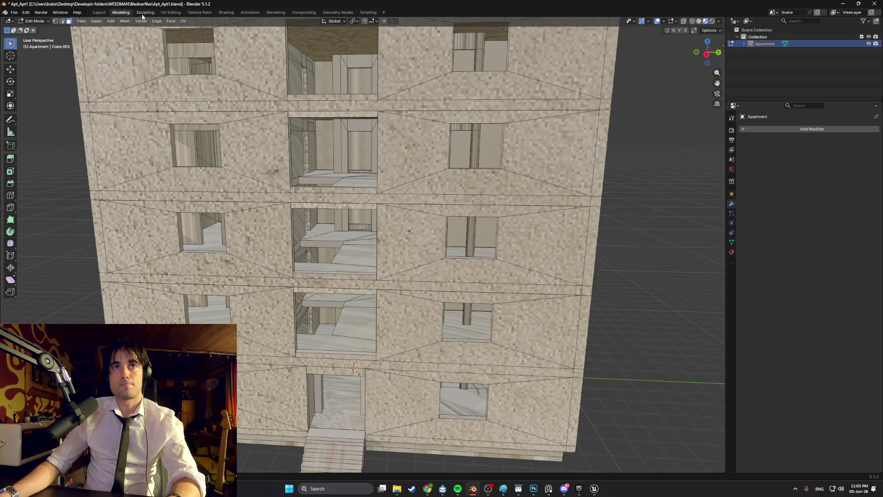
Load APT_Outside_Wall_Texture.png into the UV Editing workspace and inspect the textured building.
left_click(169, 13)
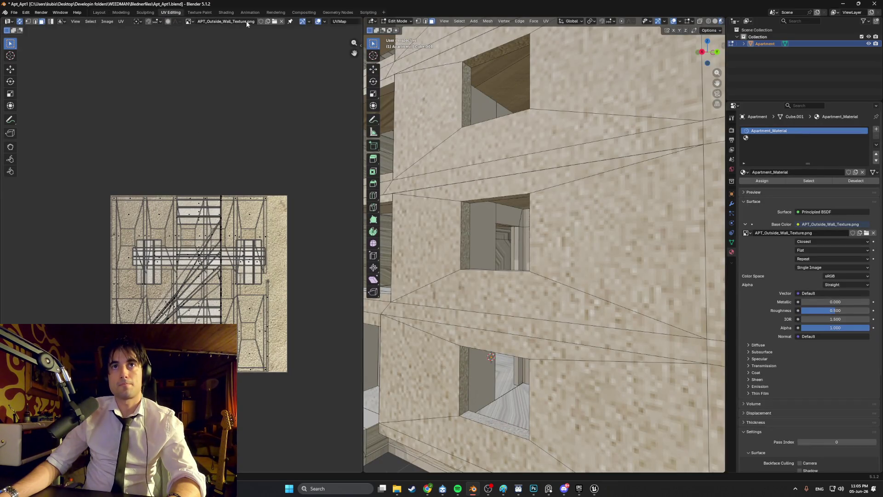
left_click(274, 22)
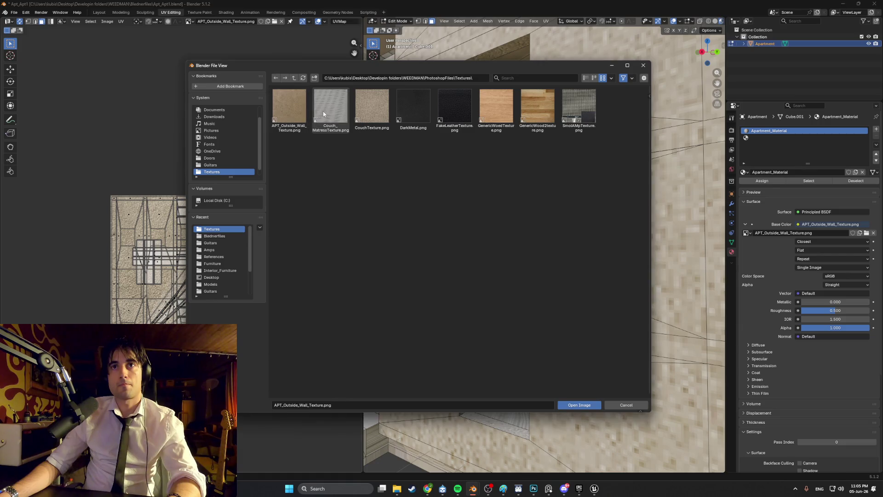
double_click(286, 109)
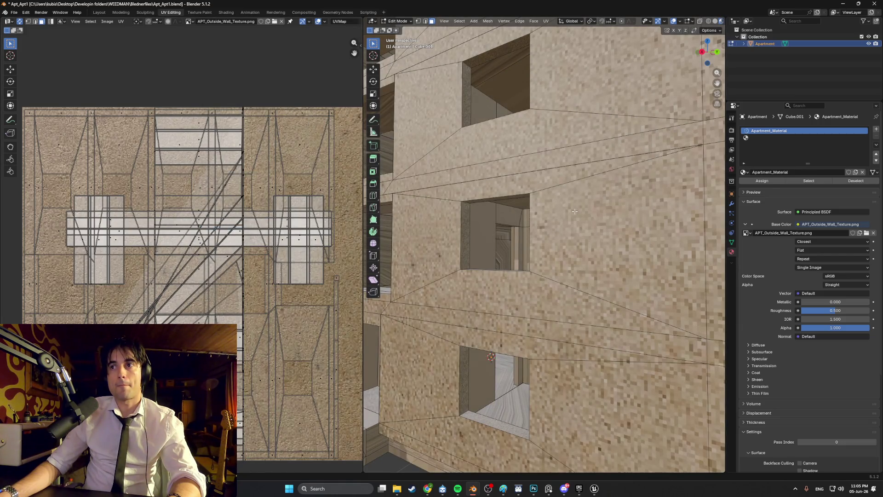
left_click(867, 233)
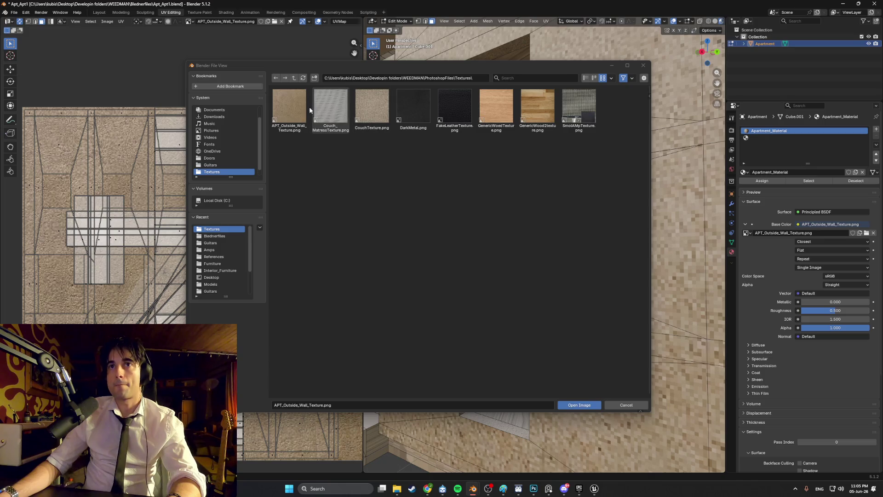
key("Escape")
scroll(491, 280, "down", 4)
mouse_move(491, 280)
middle_mouse_down()
mouse_move(519, 273)
mouse_move(544, 280)
mouse_move(517, 274)
mouse_move(557, 272)
mouse_move(560, 260)
mouse_move(486, 258)
mouse_move(592, 252)
mouse_move(506, 250)
mouse_move(517, 262)
mouse_move(542, 239)
middle_mouse_up()
scroll(509, 272, "up", 5)
scroll(537, 278, "down", 4)
scroll(557, 272, "down", 2)
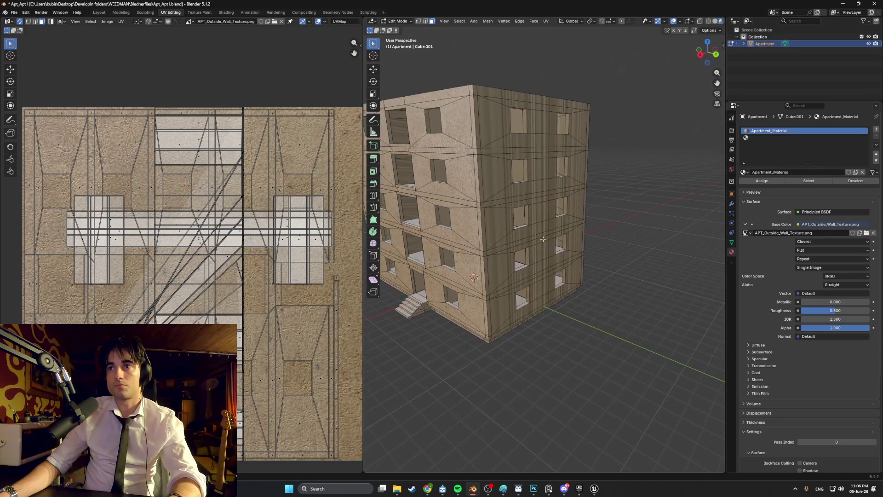
Select the right wall's faces, then deselect the window's inner faces.
mouse_move(586, 312)
left_mouse_down()
mouse_move(560, 278)
mouse_move(498, 100)
left_mouse_up()
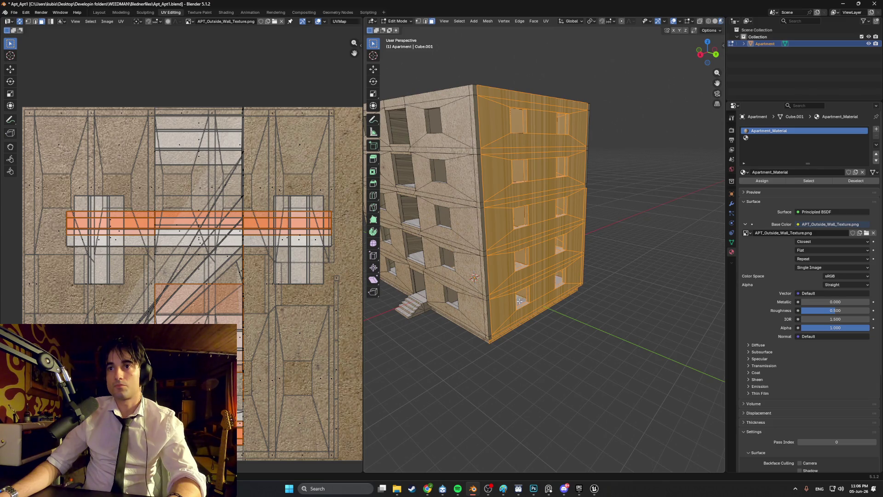
scroll(526, 303, "up", 3)
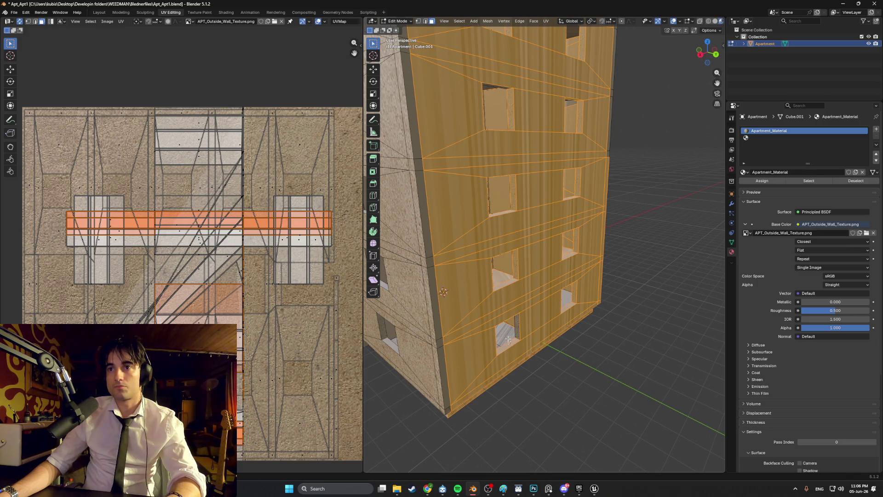
middle_click_drag(509, 331, 504, 309)
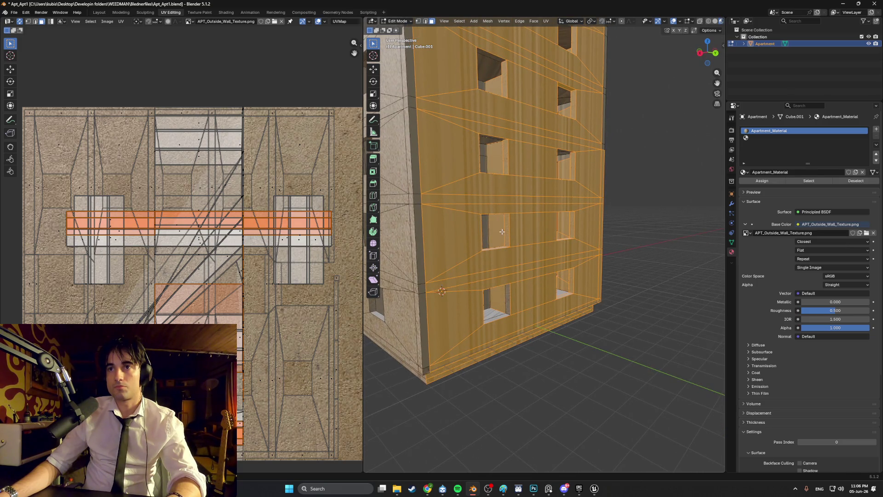
mouse_move(504, 159)
middle_mouse_down("shift")
mouse_move(503, 251)
mouse_move(488, 198)
mouse_move(517, 221)
mouse_move(521, 293)
mouse_move(456, 260)
middle_mouse_up("shift")
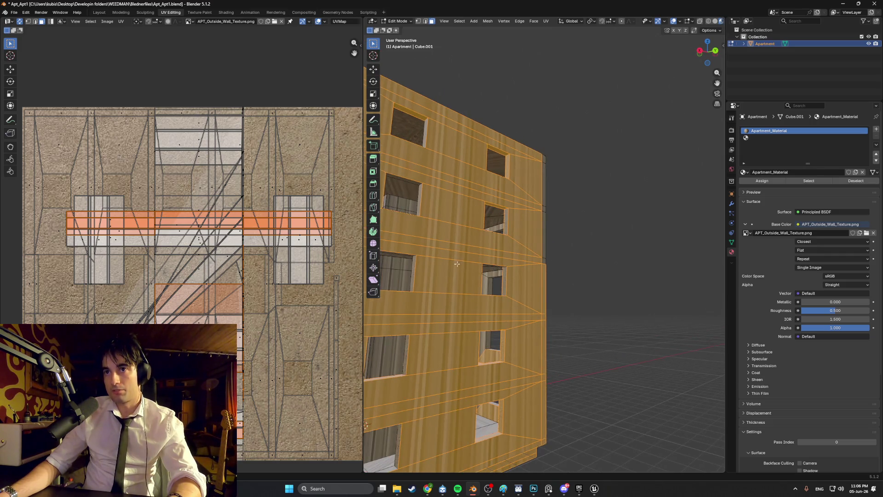
middle_click_drag(499, 294, 519, 354)
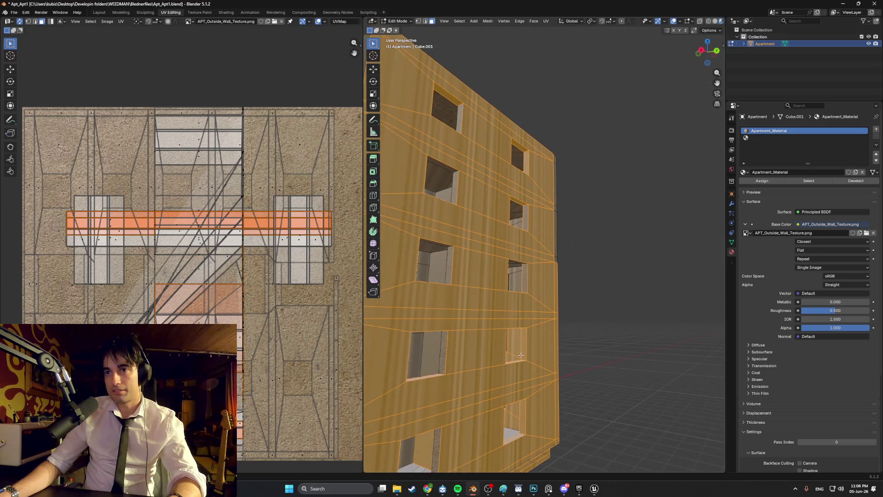
left_click(517, 352, "shift")
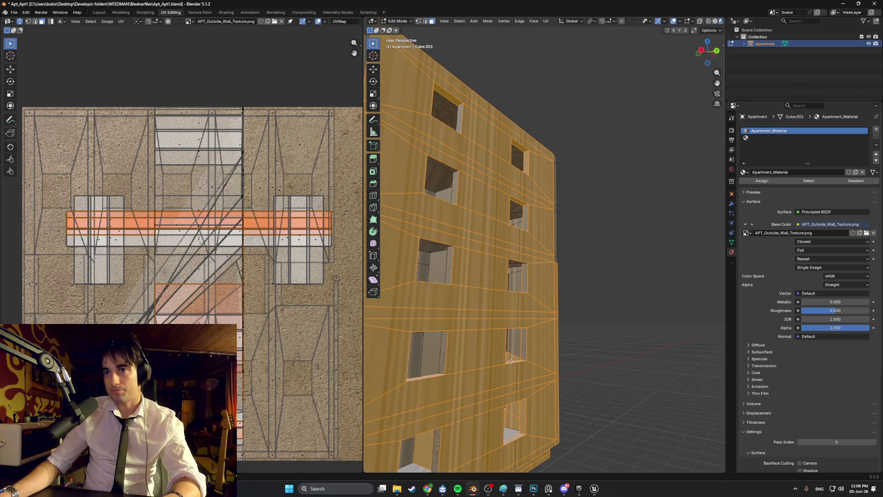
Orbit around the selected wall to inspect its windows, underside and roof.
middle_click_drag(523, 346, 504, 362)
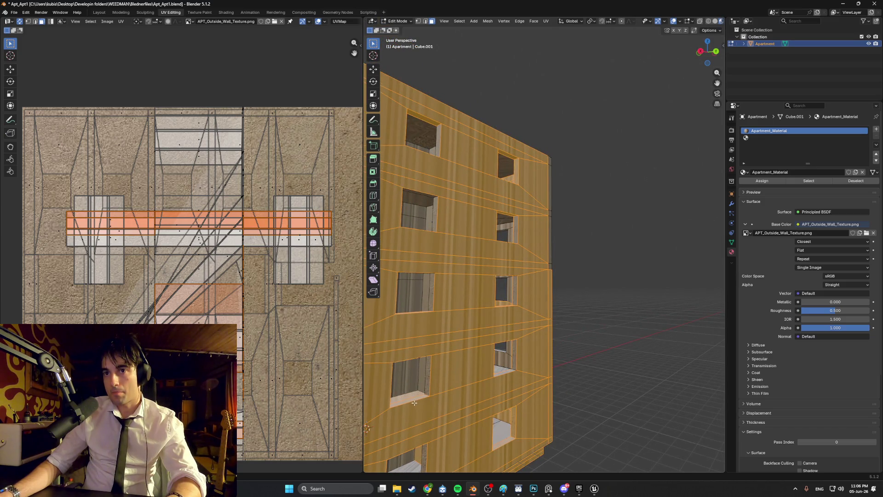
middle_click_drag(414, 399, 446, 346)
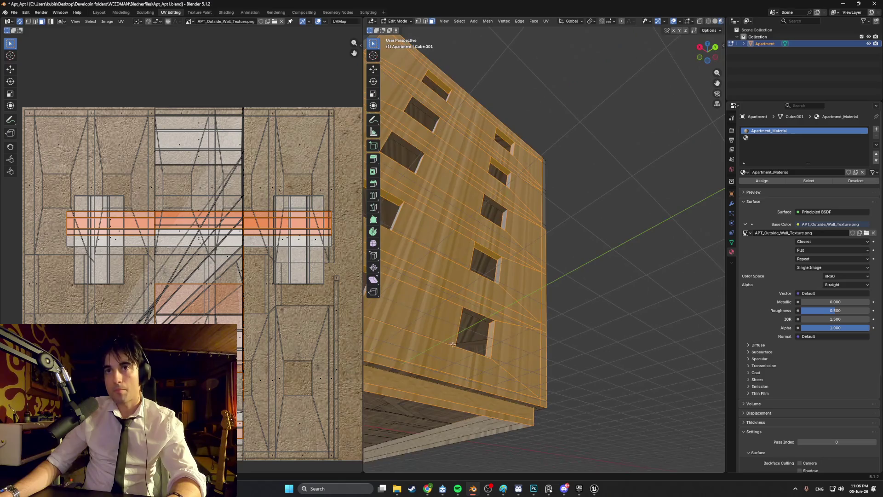
mouse_move(496, 240)
middle_mouse_down()
mouse_move(491, 274)
mouse_move(527, 270)
mouse_move(494, 243)
mouse_move(453, 267)
middle_mouse_up()
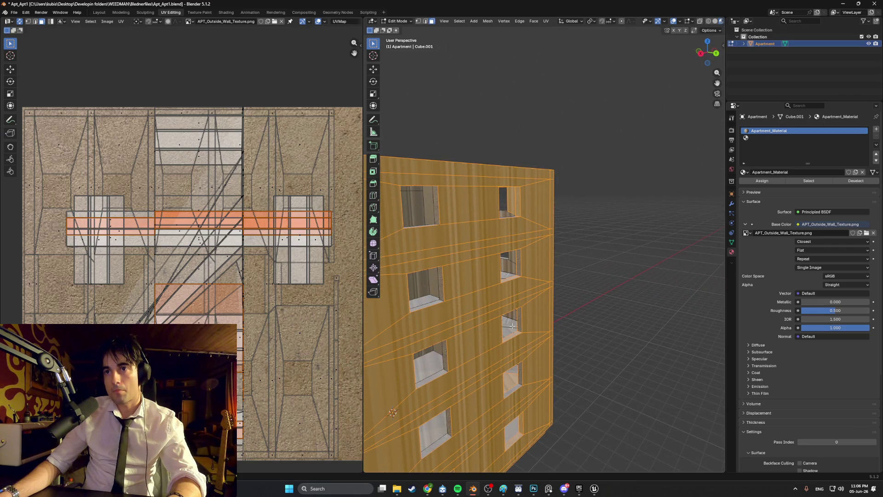
middle_click_drag(513, 337, 512, 302)
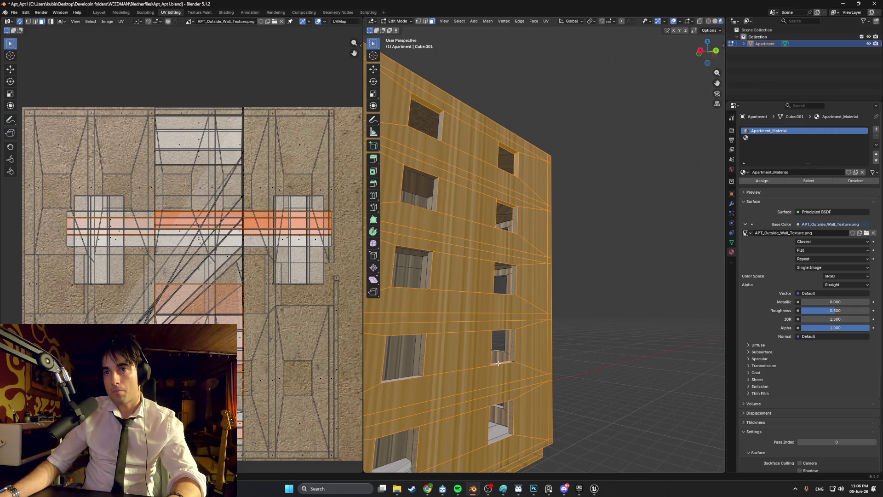
middle_click_drag(503, 352, 502, 389)
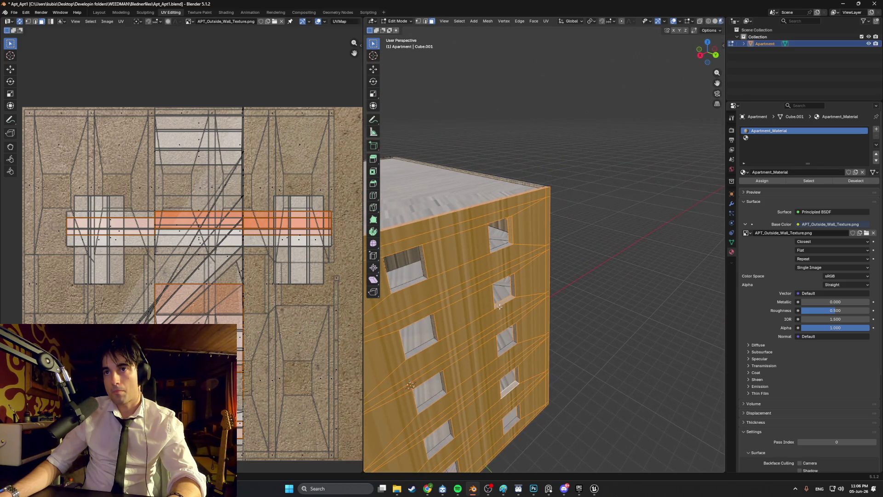
middle_click_drag(510, 232, 535, 198)
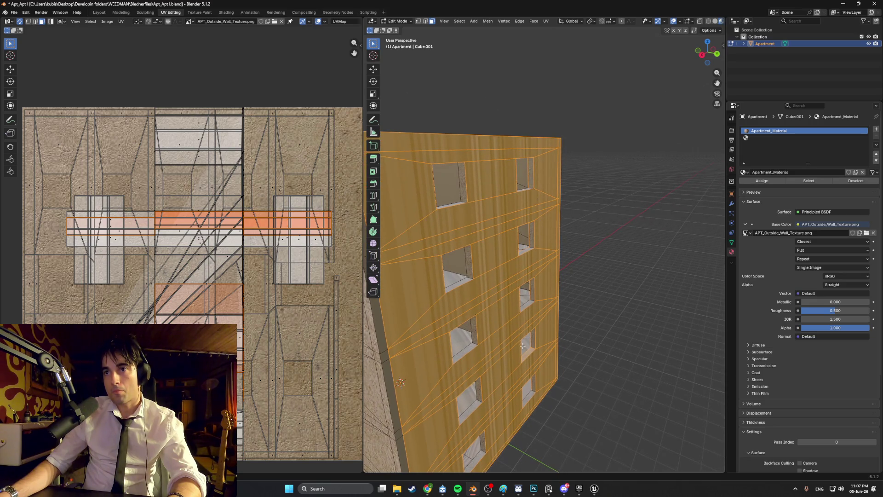
middle_click_drag(529, 343, 522, 256)
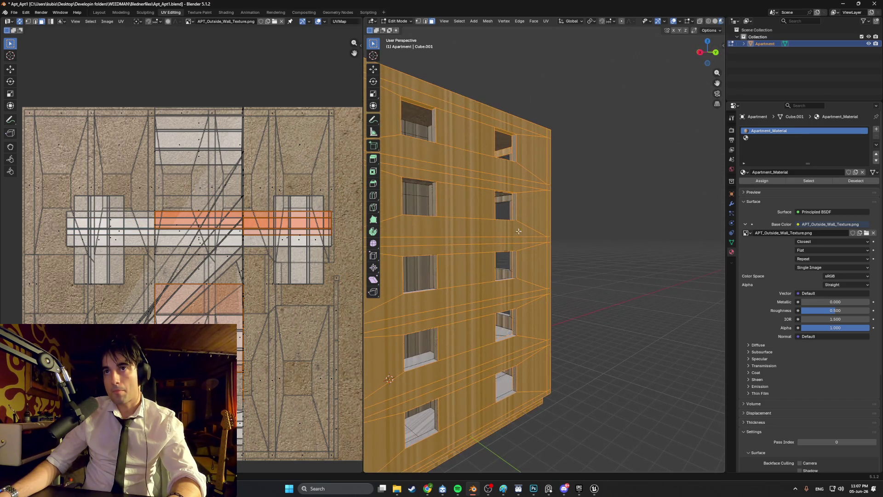
mouse_move(503, 151)
middle_mouse_down()
mouse_move(445, 216)
mouse_move(514, 328)
mouse_move(523, 361)
mouse_move(578, 365)
mouse_move(542, 217)
mouse_move(526, 229)
middle_mouse_up()
Walk through the window wall and deselect the upper wall face.
key("shift+grave")
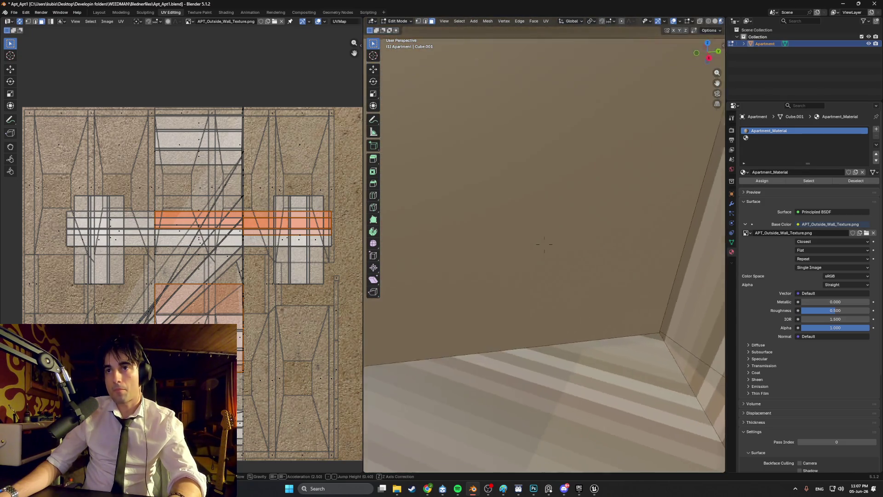
key("w")
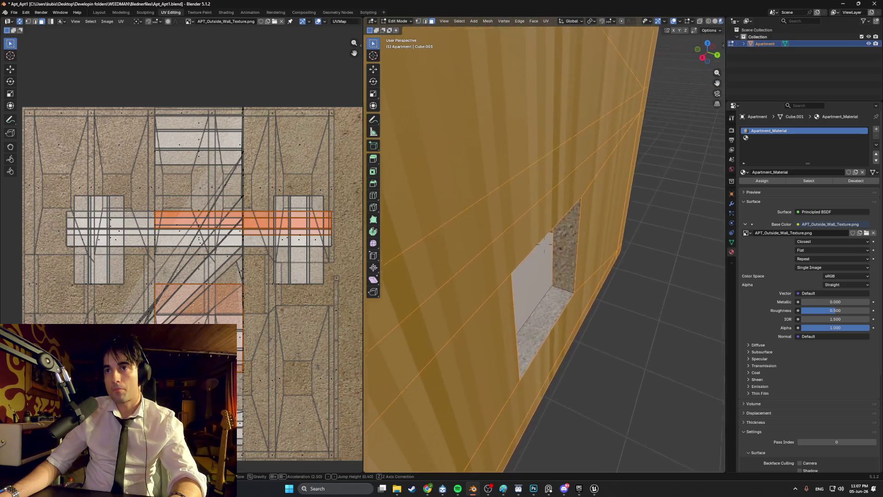
key("s")
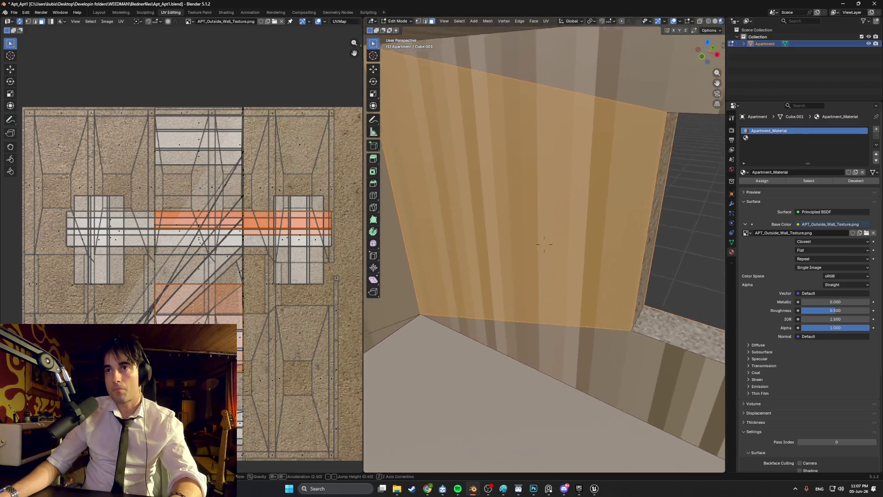
left_click(518, 256)
middle_click_drag(525, 248, 533, 225)
left_click(531, 238, "shift")
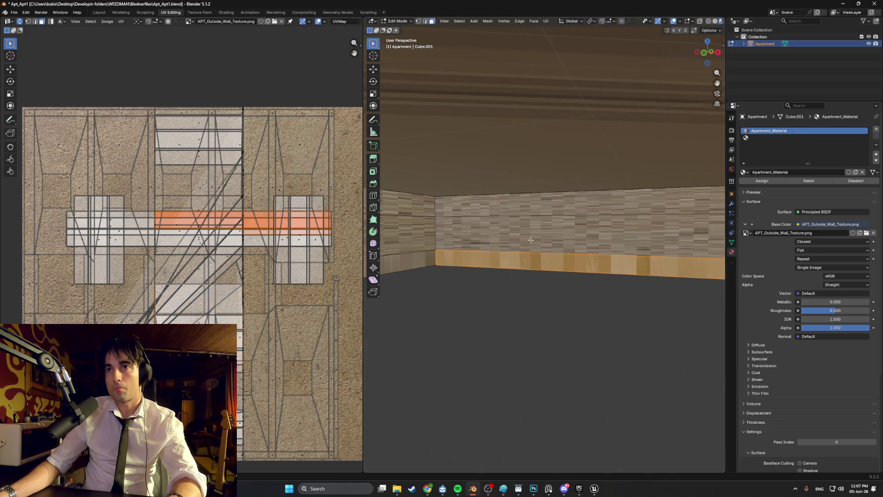
Add the window-sill face to the facade selection.
middle_click_drag(549, 259, 468, 242)
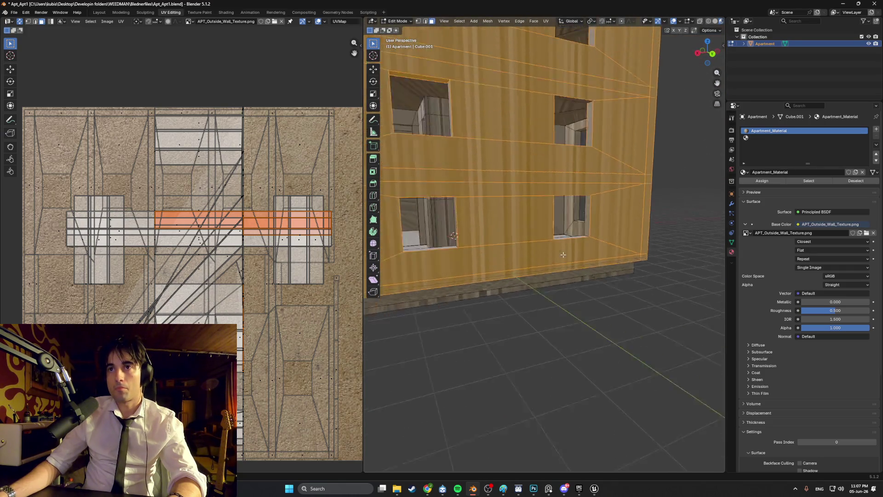
middle_click_drag(594, 259, 503, 292)
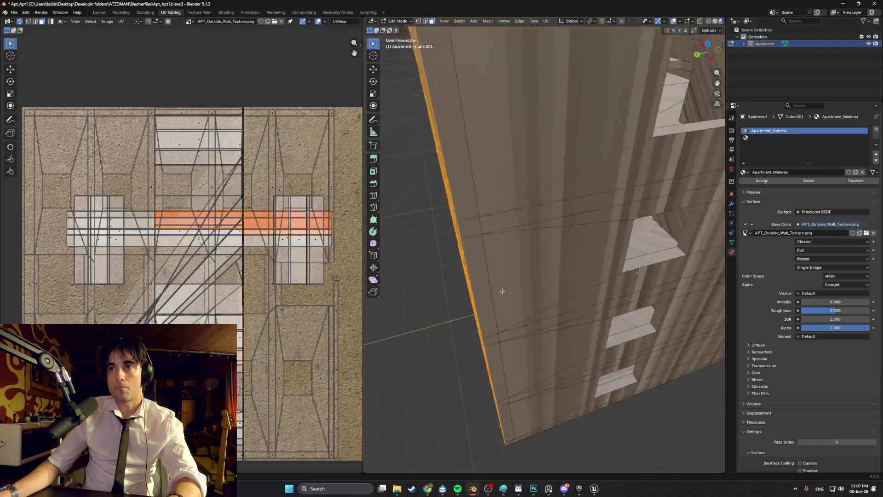
scroll(533, 276, "up", 4)
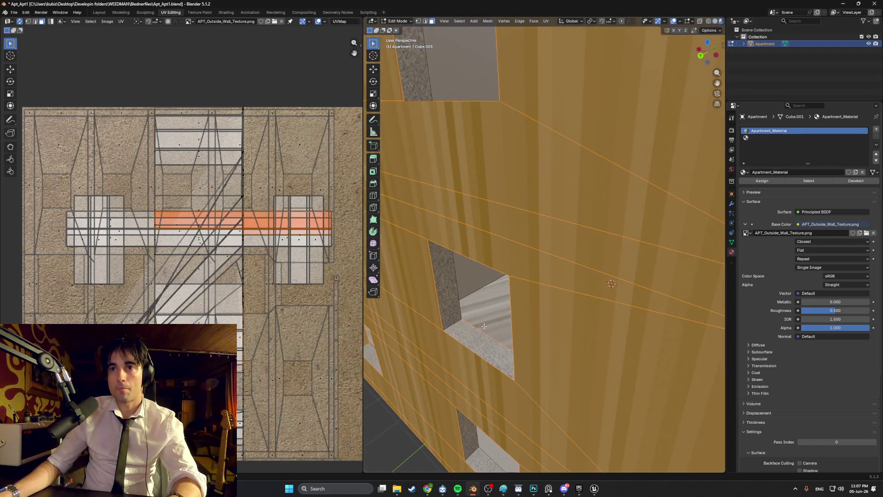
left_click(484, 334, "shift")
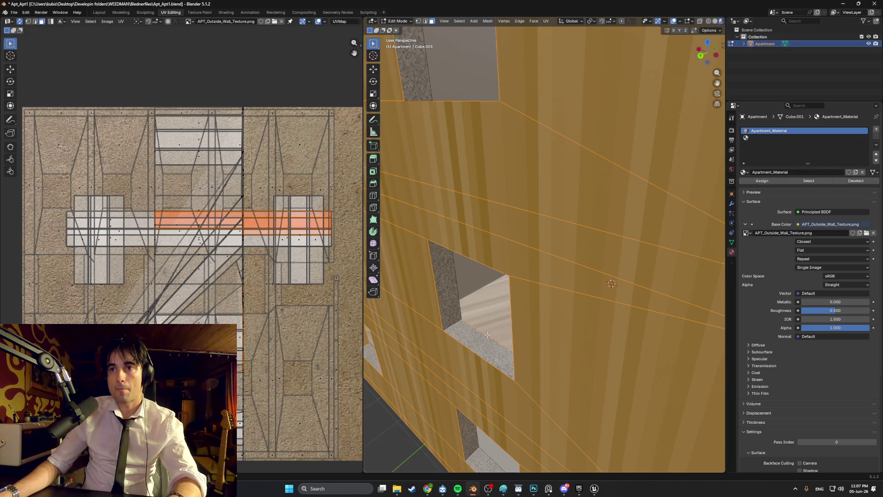
Orbit inside the room and around the facade to check the selected faces.
mouse_move(509, 318)
middle_mouse_down()
mouse_move(406, 296)
mouse_move(468, 282)
mouse_move(483, 150)
mouse_move(509, 135)
mouse_move(513, 311)
mouse_move(450, 278)
middle_mouse_up()
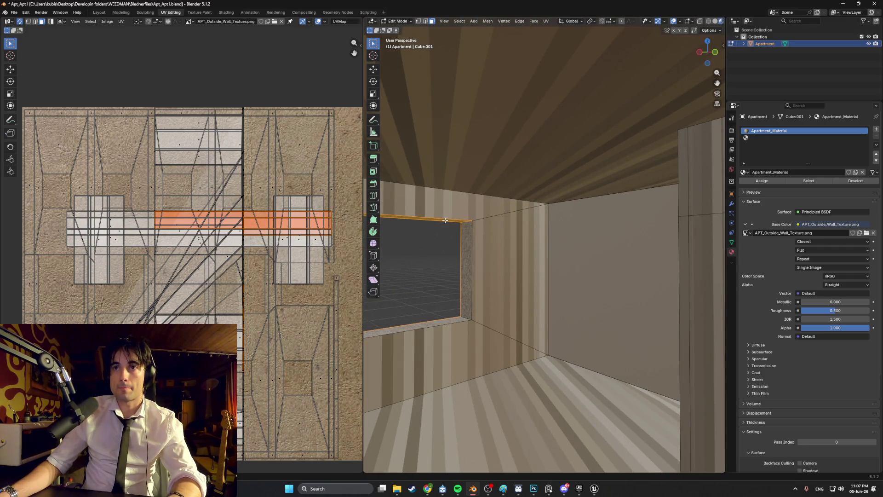
scroll(445, 221, "down", 10)
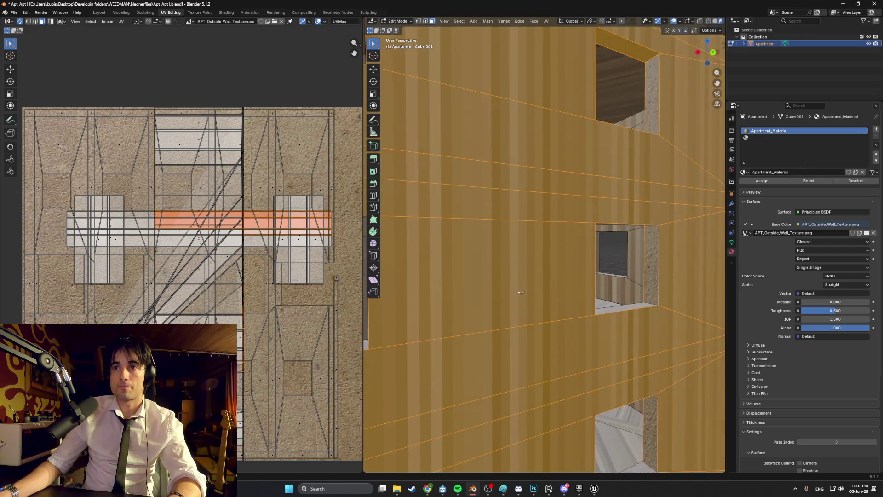
middle_click_drag(520, 292, 609, 114)
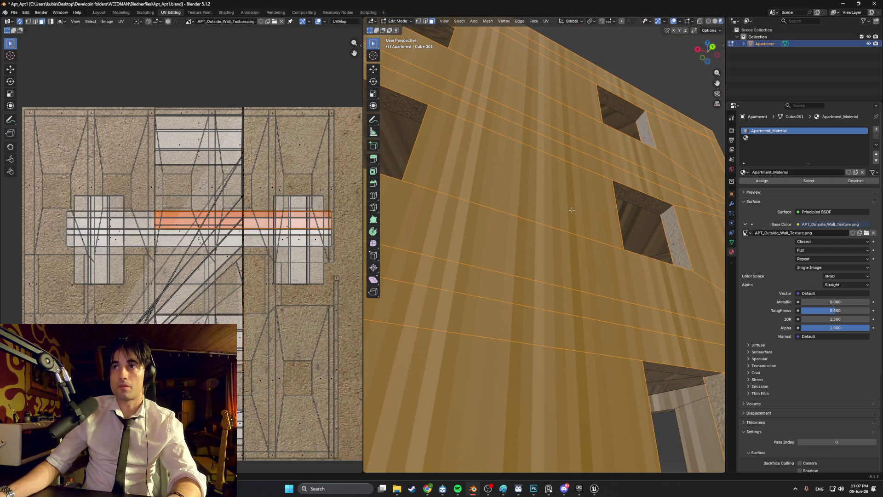
scroll(587, 192, "down", 10)
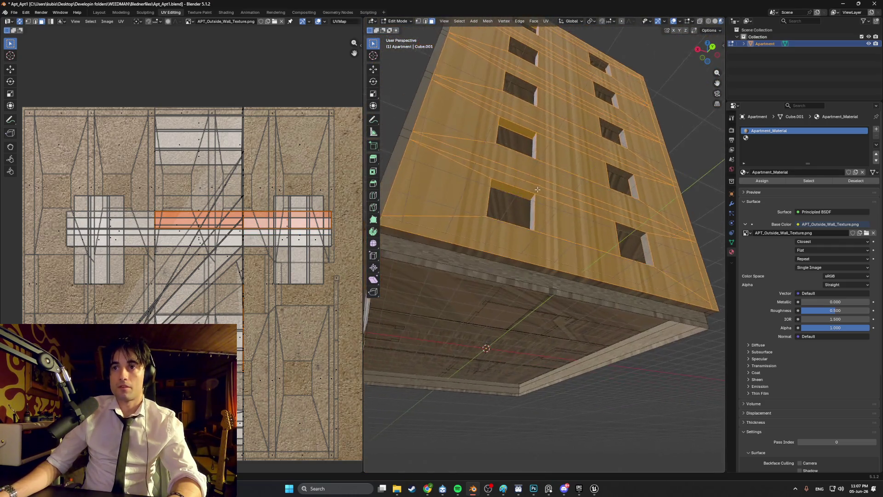
middle_click_drag(536, 188, 542, 225)
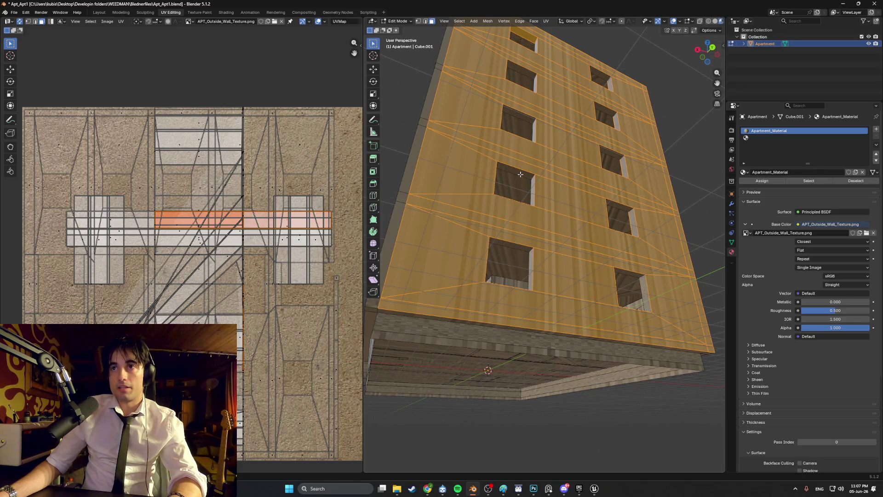
middle_click_drag(522, 112, 511, 231)
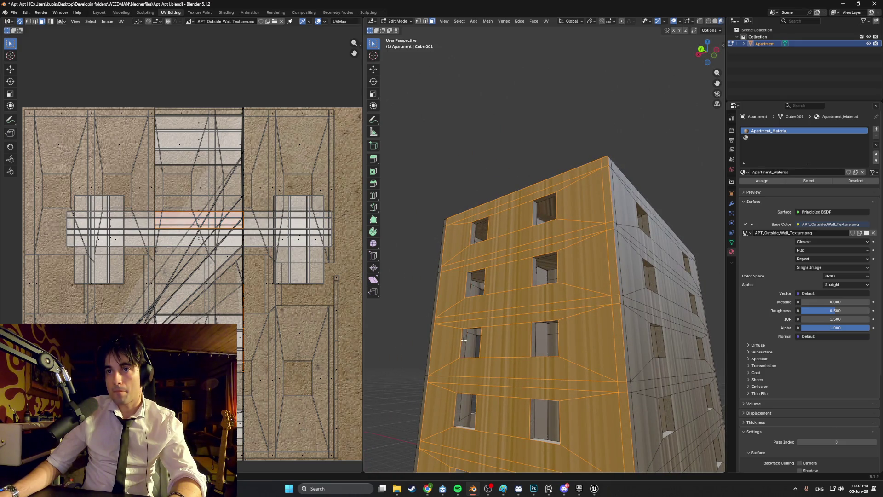
middle_click_drag(462, 402, 502, 323)
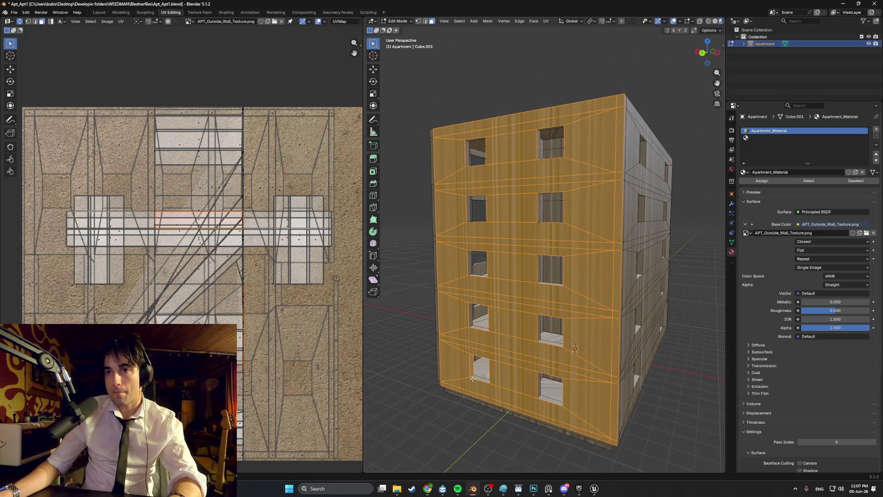
mouse_move(586, 342)
middle_mouse_down()
mouse_move(516, 367)
mouse_move(592, 290)
mouse_move(552, 364)
mouse_move(568, 368)
middle_mouse_up()
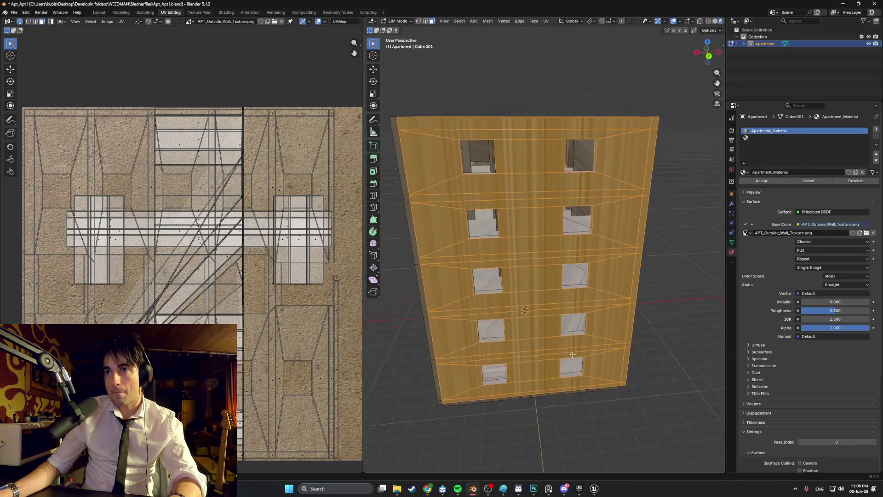
scroll(601, 353, "up", 5)
mouse_move(601, 353)
middle_mouse_down()
mouse_move(488, 247)
mouse_move(598, 229)
middle_mouse_up()
scroll(487, 248, "up", 5)
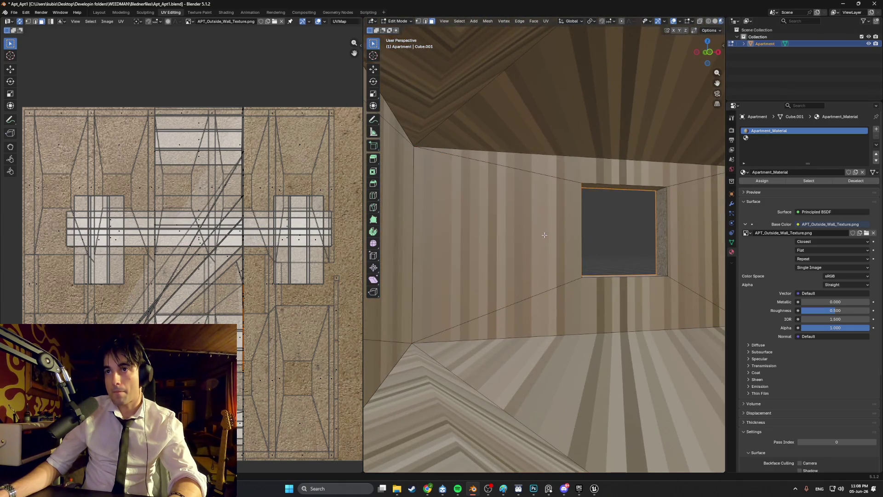
mouse_move(533, 259)
middle_mouse_down()
mouse_move(477, 76)
mouse_move(500, 274)
mouse_move(508, 240)
mouse_move(565, 211)
mouse_move(483, 206)
mouse_move(479, 263)
mouse_move(498, 243)
mouse_move(609, 285)
mouse_move(423, 305)
mouse_move(544, 311)
mouse_move(529, 309)
mouse_move(524, 252)
mouse_move(512, 241)
middle_mouse_up()
Smart UV Project the selected facade faces.
key("u")
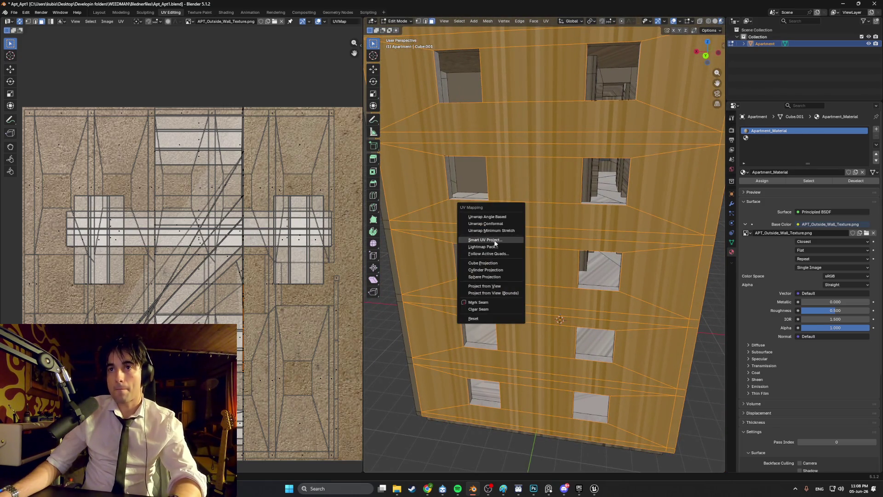
left_click(495, 241)
left_click(477, 305)
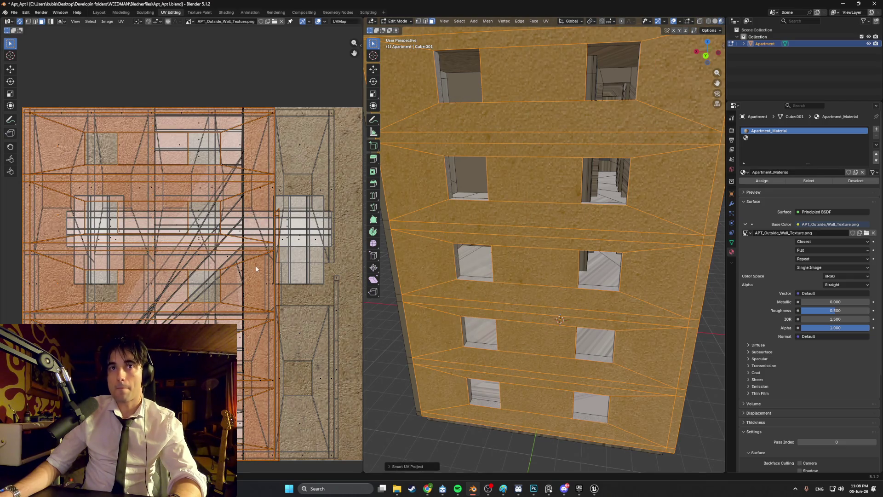
mouse_move(535, 249)
middle_mouse_down()
mouse_move(625, 259)
mouse_move(482, 349)
middle_mouse_up()
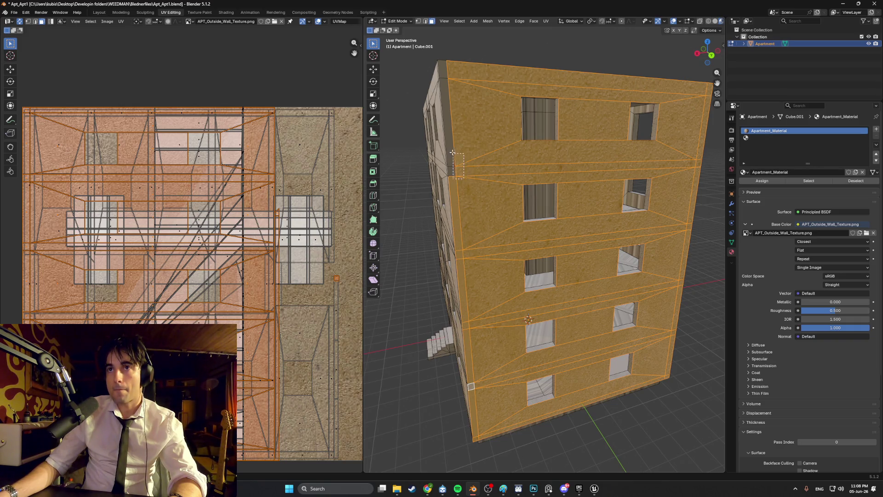
Smart UV Project the left side faces too, then clear the selection.
key("u")
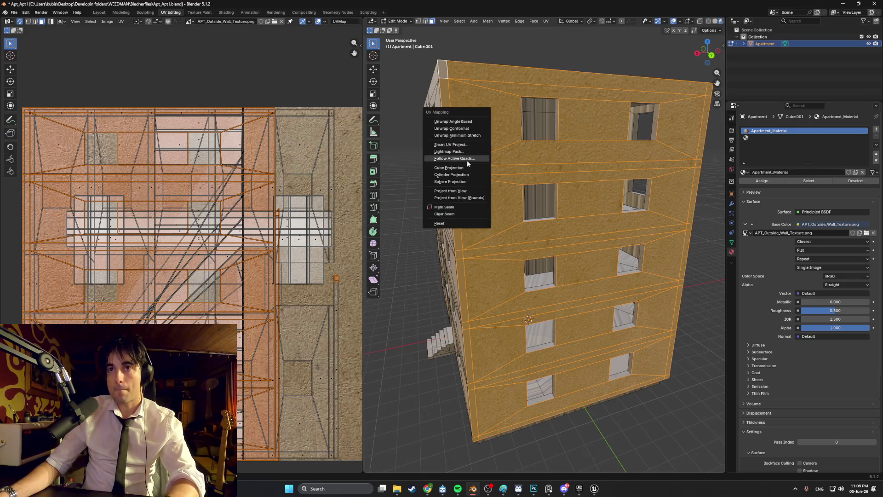
left_click(465, 145)
left_click(451, 212)
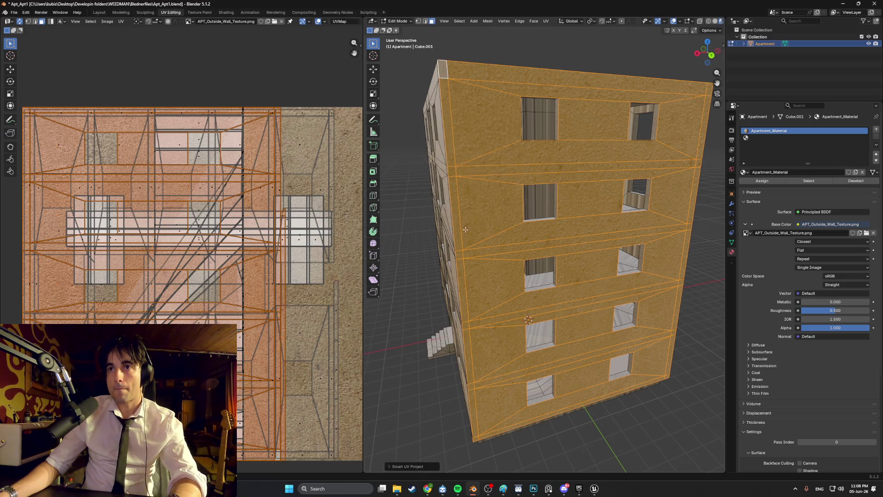
left_click(414, 74)
mouse_move(414, 74)
middle_mouse_down()
mouse_move(467, 85)
mouse_move(505, 71)
mouse_move(516, 146)
mouse_move(438, 150)
mouse_move(507, 172)
mouse_move(505, 288)
mouse_move(471, 263)
mouse_move(554, 243)
mouse_move(647, 258)
middle_mouse_up()
scroll(507, 172, "up", 5)
scroll(594, 248, "up", 4)
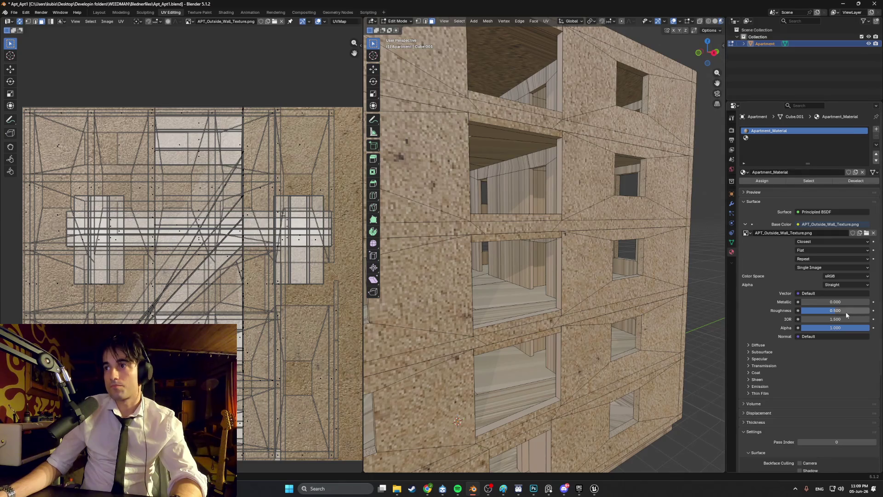
Switch to Wireframe shading and box-select the building's narrow end wall strip.
mouse_move(713, 309)
middle_mouse_down()
mouse_move(583, 298)
mouse_move(559, 281)
mouse_move(568, 288)
mouse_move(542, 331)
mouse_move(648, 333)
mouse_move(602, 282)
mouse_move(572, 297)
mouse_move(620, 297)
mouse_move(582, 280)
mouse_move(596, 304)
mouse_move(468, 290)
middle_mouse_up()
scroll(569, 287, "down", 2)
scroll(557, 304, "down", 5)
scroll(575, 295, "up", 3)
key("z")
left_click(582, 280)
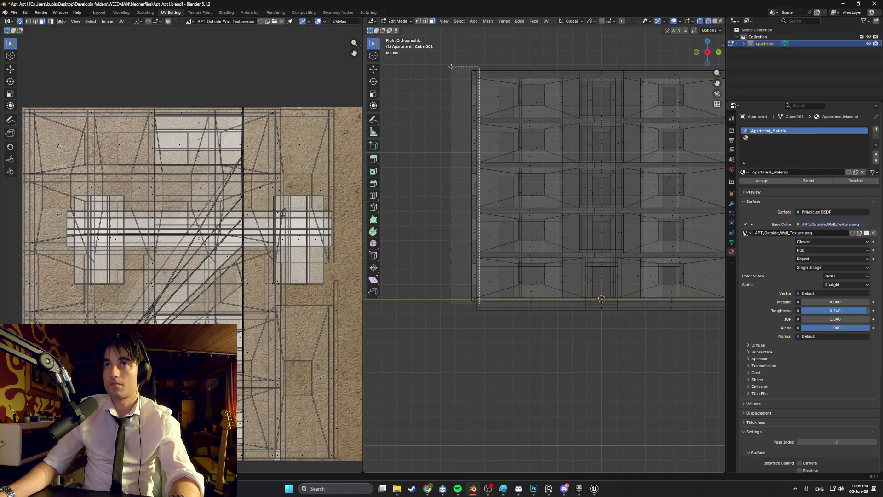
left_click_drag(451, 67, 450, 66)
View the selected strip in perspective and return the viewport to Solid shading.
mouse_move(451, 66)
middle_mouse_down()
mouse_move(481, 146)
mouse_move(524, 188)
middle_mouse_up()
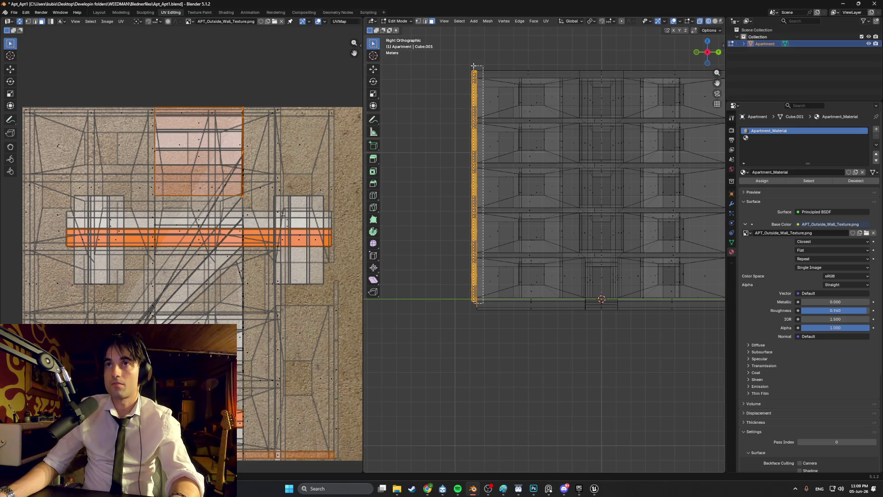
mouse_move(475, 67)
middle_mouse_down()
mouse_move(488, 159)
mouse_move(582, 154)
mouse_move(576, 149)
middle_mouse_up()
left_click(525, 161)
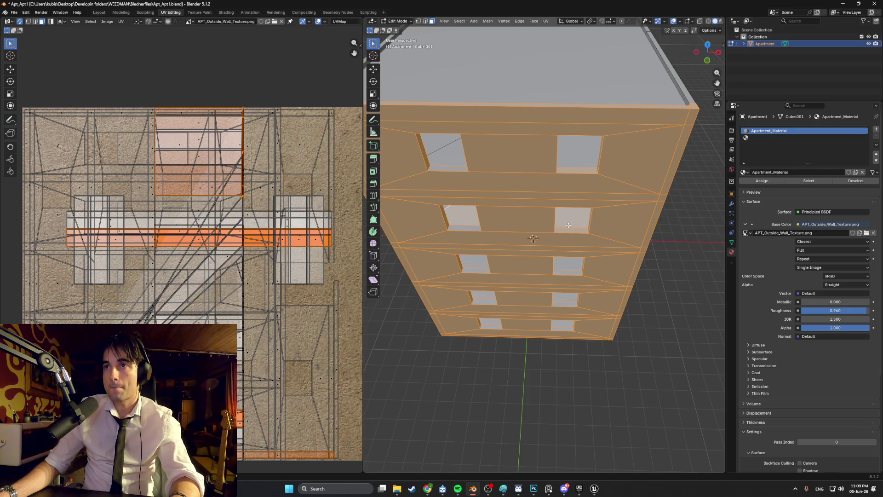
mouse_move(574, 176)
middle_mouse_down()
mouse_move(526, 168)
mouse_move(583, 196)
middle_mouse_up()
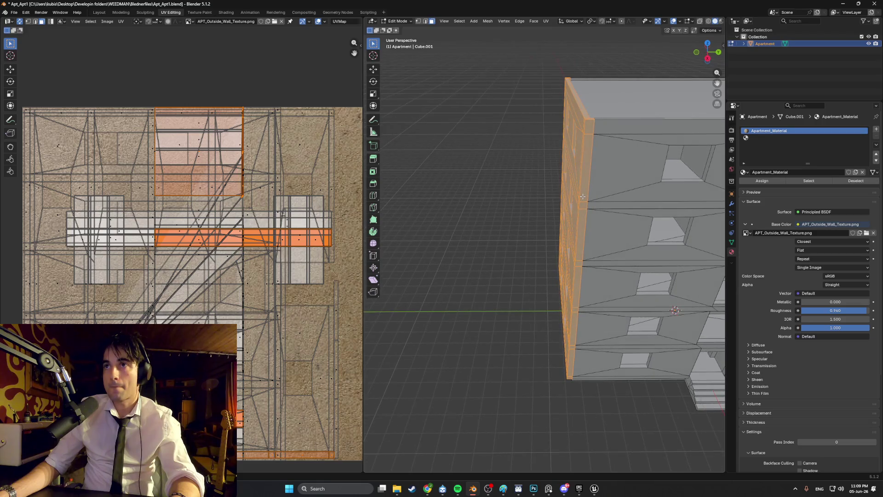
scroll(581, 197, "down", 8)
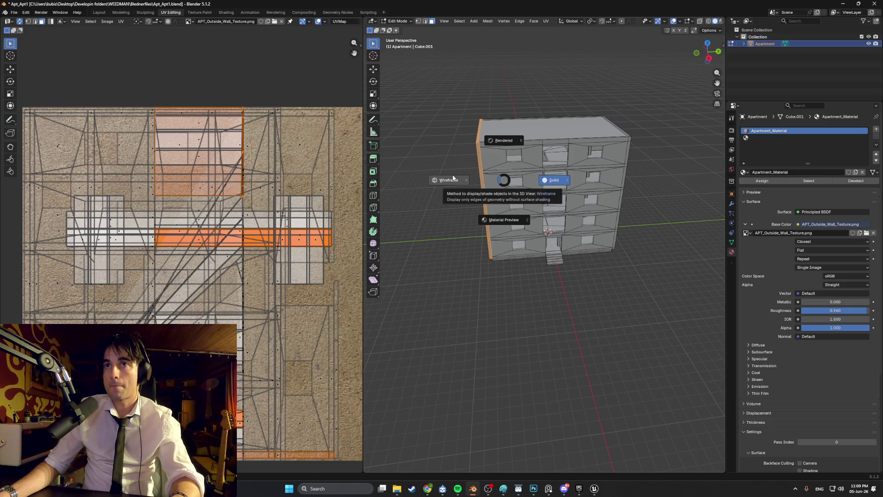
In wireframe view, box-select the bulk of the building and hide it.
left_click(453, 179)
left_click_drag(639, 286, 522, 133)
left_click_drag(489, 107, 494, 107)
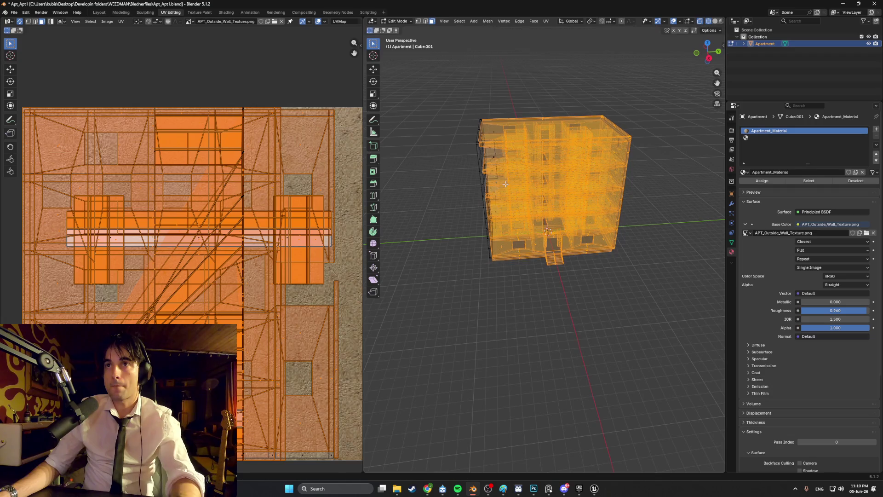
key("h")
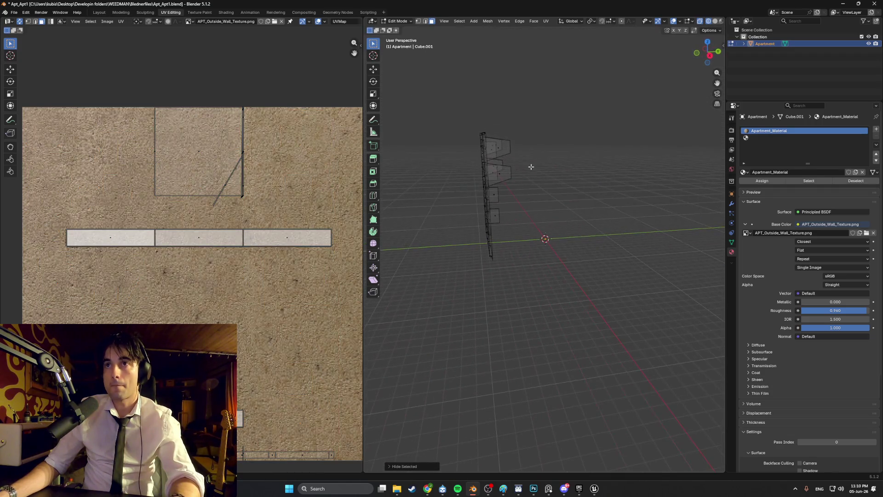
Hide the four leftover faces so only one windowed wall remains.
mouse_move(528, 190)
middle_mouse_down()
mouse_move(521, 216)
mouse_move(467, 213)
mouse_move(566, 230)
middle_mouse_up()
left_click_drag(530, 247, 498, 136)
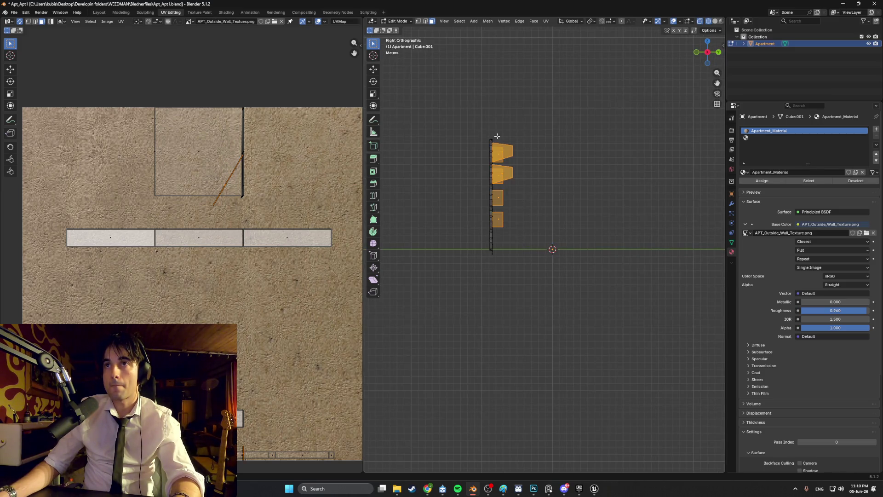
key("h")
mouse_move(524, 164)
middle_mouse_down()
mouse_move(508, 174)
mouse_move(545, 198)
mouse_move(569, 254)
mouse_move(534, 241)
mouse_move(524, 226)
mouse_move(579, 186)
middle_mouse_up()
Return to solid shading and box-select the whole remaining wall from the front view.
key("z")
left_click(536, 179)
key("z")
left_click(507, 239)
key("KP_1")
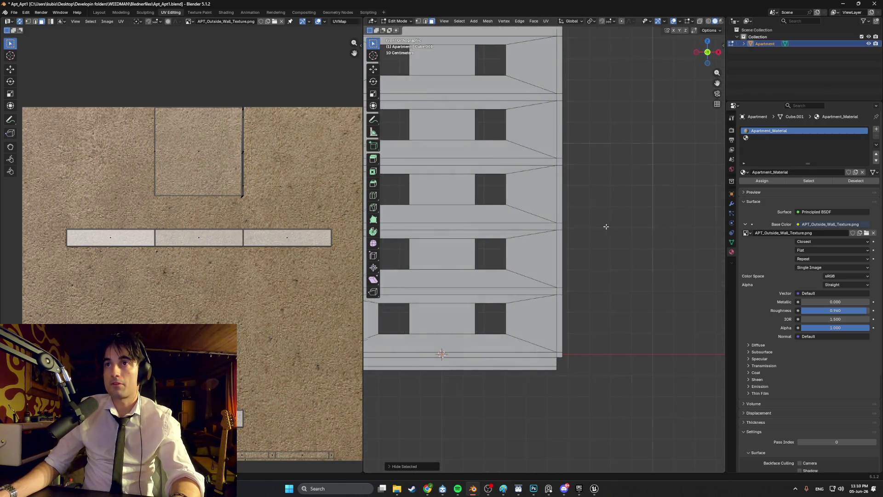
left_click_drag(564, 273, 414, 112)
mouse_move(608, 181)
middle_mouse_down()
mouse_move(487, 198)
mouse_move(623, 197)
mouse_move(533, 216)
mouse_move(523, 200)
mouse_move(575, 202)
mouse_move(560, 201)
mouse_move(545, 169)
mouse_move(559, 114)
mouse_move(587, 116)
mouse_move(604, 135)
middle_mouse_up()
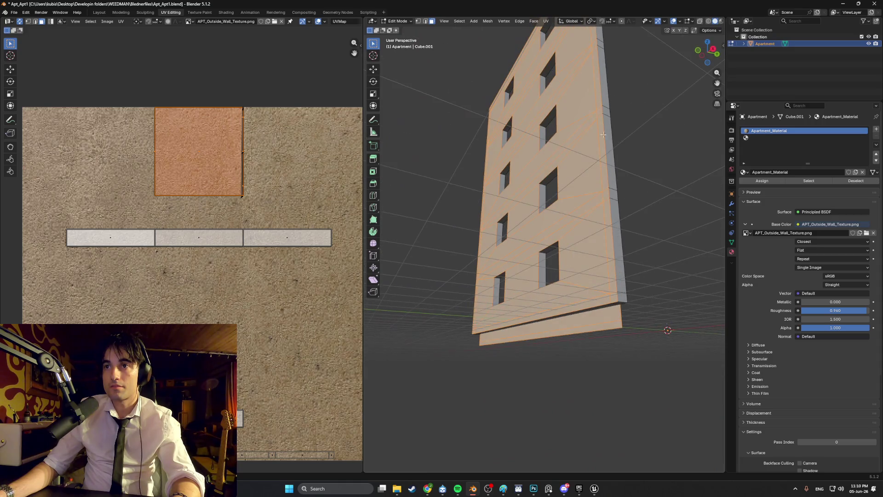
left_click(600, 308)
mouse_move(600, 309)
middle_mouse_down()
mouse_move(523, 314)
mouse_move(461, 299)
mouse_move(460, 262)
mouse_move(478, 272)
mouse_move(562, 244)
mouse_move(543, 243)
mouse_move(593, 235)
mouse_move(561, 235)
mouse_move(621, 235)
middle_mouse_up()
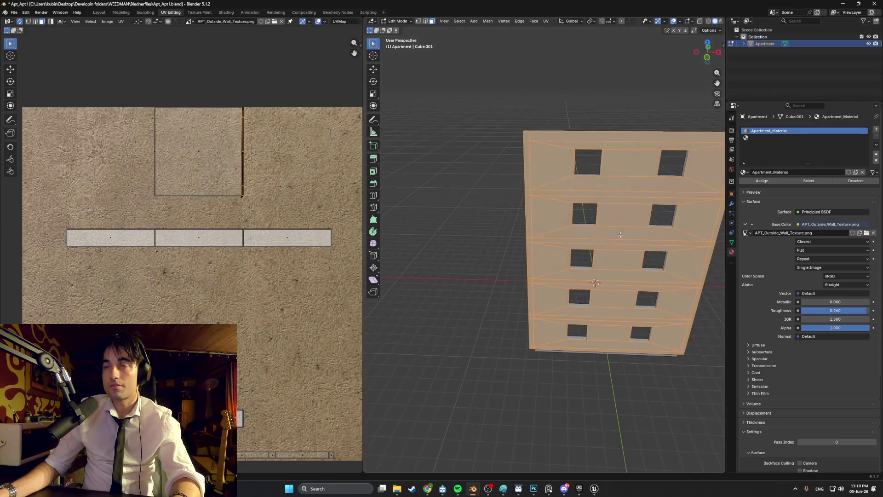
Unwrap the isolated wall with Smart UV Project and view it in Material Preview.
key("u")
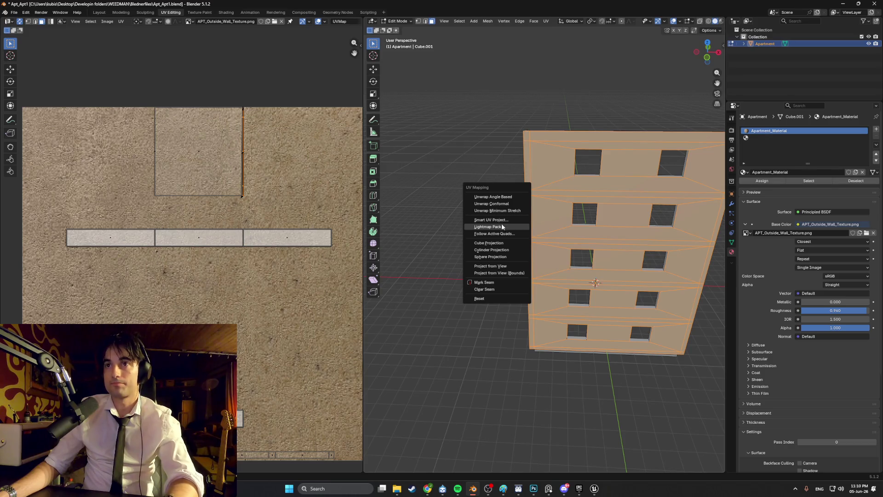
left_click(492, 219)
left_click(486, 282)
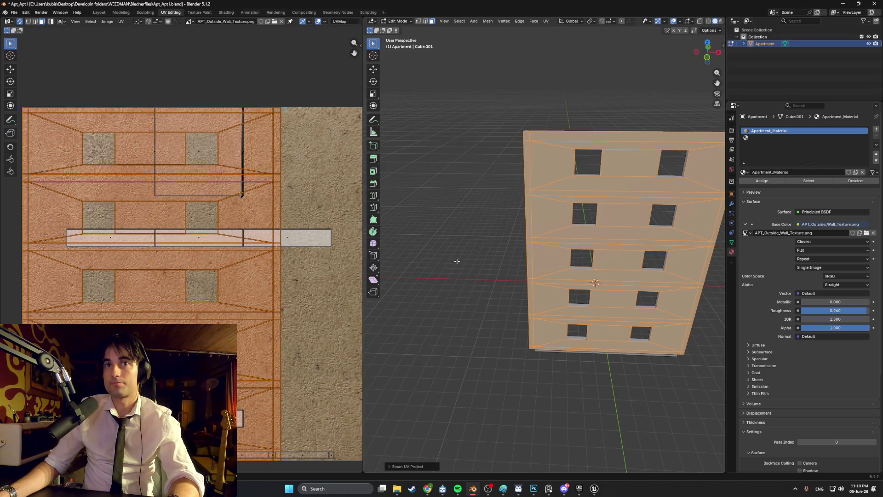
key("z")
left_click(512, 265)
key("alt+a")
mouse_move(512, 265)
middle_mouse_down()
mouse_move(487, 229)
mouse_move(454, 222)
mouse_move(467, 242)
mouse_move(509, 236)
mouse_move(566, 259)
middle_mouse_up()
Reveal all hidden building faces and box-select the entire building, ending on the front view.
key("alt+h")
key("alt+a")
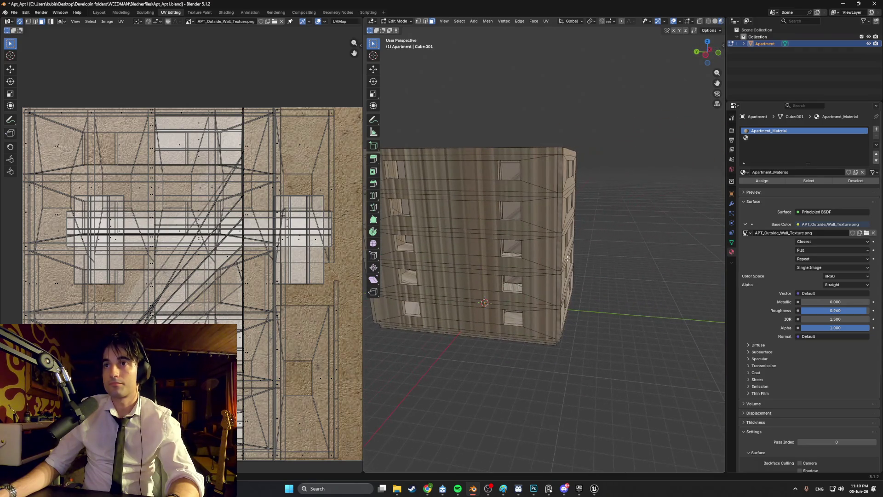
key("ctrl+KP_3")
left_click_drag(661, 332, 474, 165)
mouse_move(583, 203)
middle_mouse_down()
mouse_move(590, 213)
mouse_move(559, 236)
middle_mouse_up()
key("KP_1")
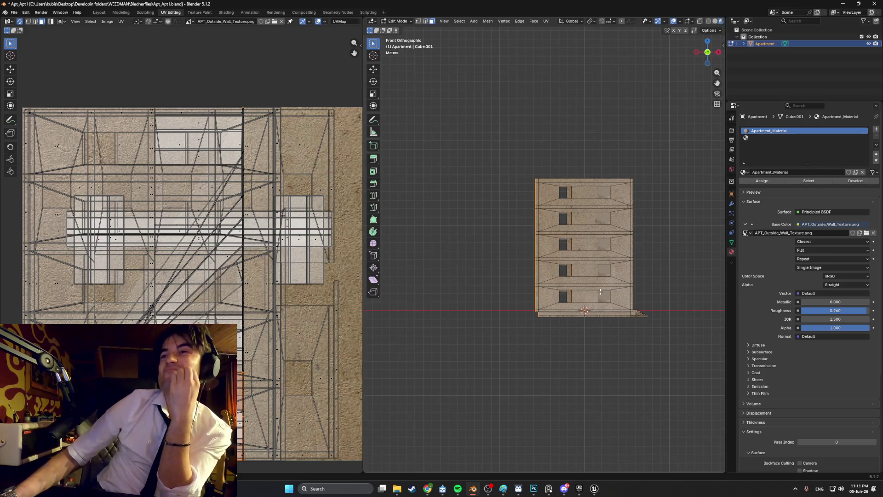
In wireframe view, hide the front part of the building.
key("z")
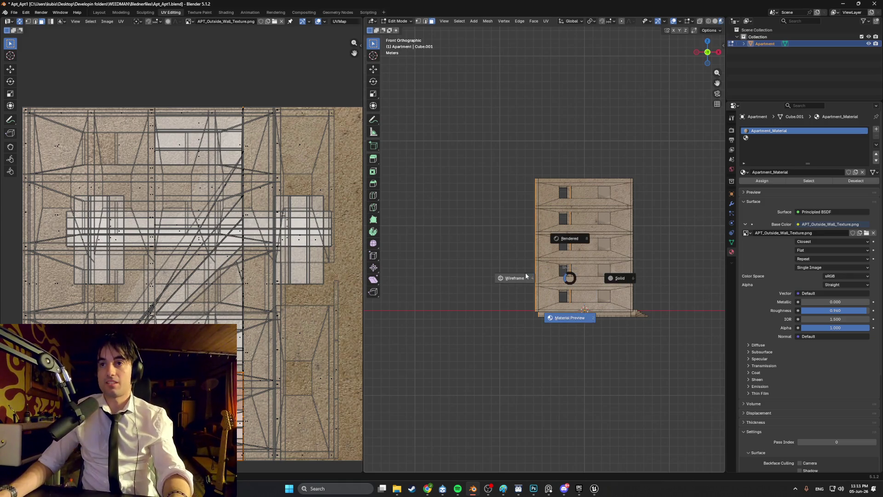
left_click(514, 278)
mouse_move(648, 353)
left_mouse_down()
mouse_move(570, 185)
mouse_move(539, 160)
left_mouse_up()
key("h")
mouse_move(552, 207)
middle_mouse_down()
mouse_move(529, 225)
mouse_move(557, 207)
mouse_move(561, 223)
middle_mouse_up()
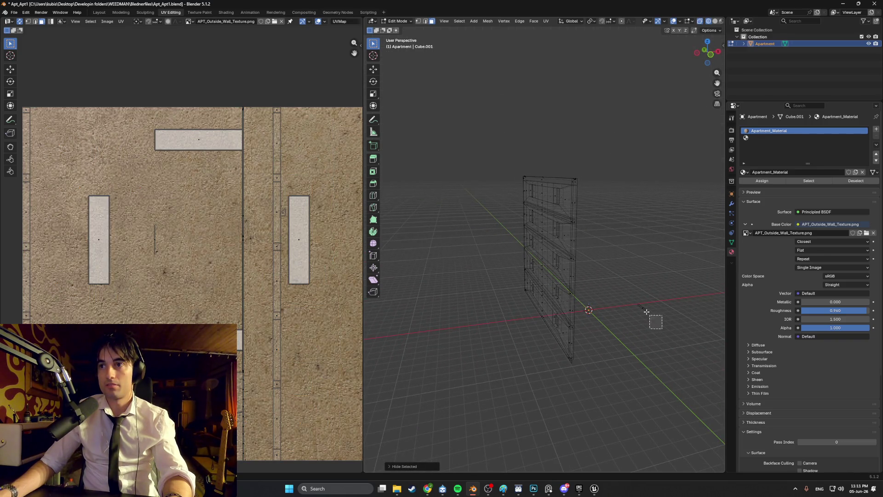
mouse_move(595, 306)
middle_mouse_down("alt")
mouse_move(584, 309)
mouse_move(641, 326)
middle_mouse_up("alt")
Box-select every face of the remaining windowed wall in Material Preview from the side view.
left_click_drag(682, 328, 481, 171)
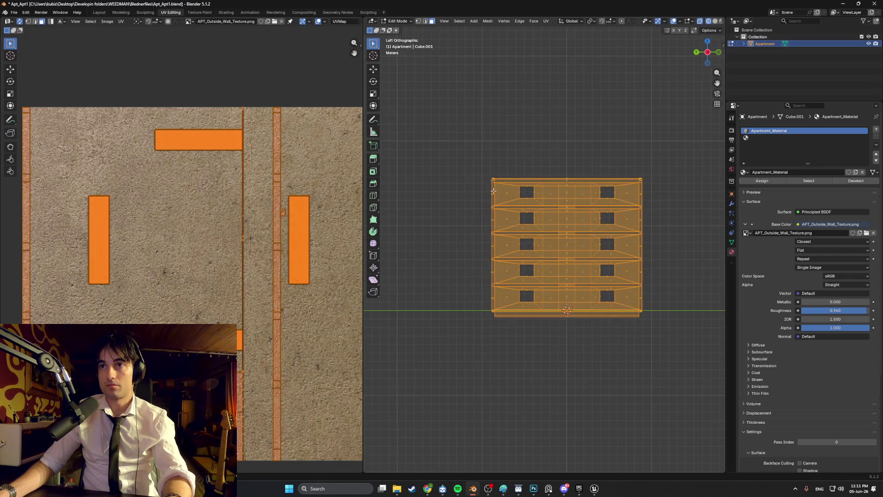
middle_click_drag(489, 189, 487, 224)
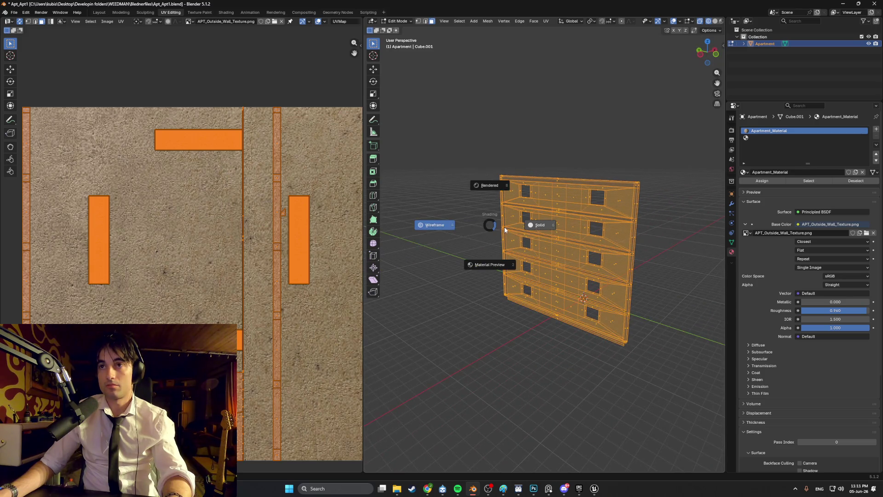
left_click(495, 261)
mouse_move(488, 260)
middle_mouse_down()
mouse_move(446, 249)
mouse_move(497, 277)
mouse_move(508, 262)
mouse_move(536, 255)
mouse_move(519, 256)
mouse_move(530, 267)
mouse_move(604, 205)
mouse_move(546, 246)
mouse_move(598, 256)
mouse_move(529, 271)
mouse_move(600, 286)
mouse_move(607, 276)
mouse_move(531, 261)
mouse_move(509, 271)
mouse_move(563, 246)
mouse_move(537, 245)
mouse_move(489, 279)
middle_mouse_up()
scroll(493, 283, "up", 5)
key("KP_3")
scroll(607, 276, "down", 4)
key("alt+a")
scroll(531, 261, "up", 3)
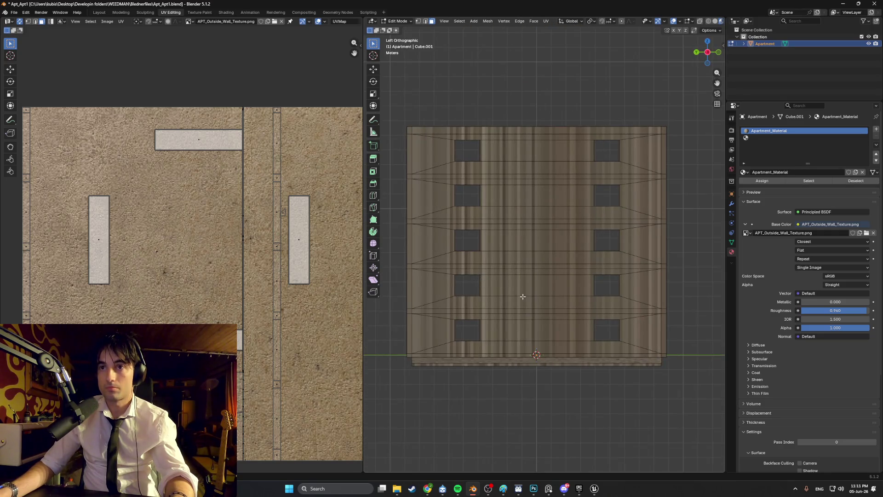
left_click_drag(643, 335, 393, 112)
mouse_move(393, 112)
middle_mouse_down()
mouse_move(416, 214)
mouse_move(398, 208)
mouse_move(406, 189)
mouse_move(365, 224)
mouse_move(485, 217)
middle_mouse_up()
Unwrap the second windowed wall with Smart UV Project and deselect it.
key("u")
left_click(473, 219)
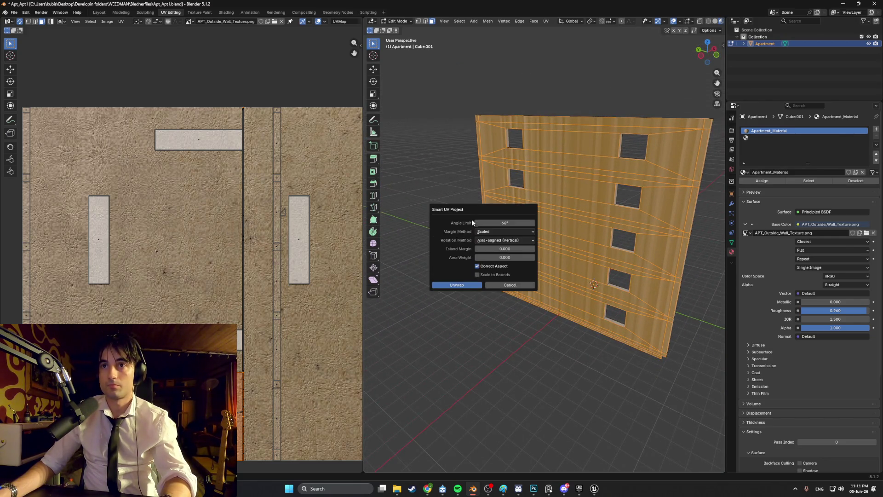
left_click(449, 286)
key("alt+a")
mouse_move(438, 218)
middle_mouse_down()
mouse_move(460, 219)
mouse_move(520, 263)
mouse_move(548, 332)
mouse_move(618, 361)
mouse_move(632, 262)
mouse_move(562, 274)
mouse_move(563, 285)
mouse_move(522, 244)
mouse_move(554, 312)
mouse_move(526, 318)
mouse_move(505, 281)
middle_mouse_up()
Reveal the hidden faces, then select the building's two base strip faces.
key("alt+h")
key("alt+a")
left_click(559, 325)
left_click(505, 309, "shift")
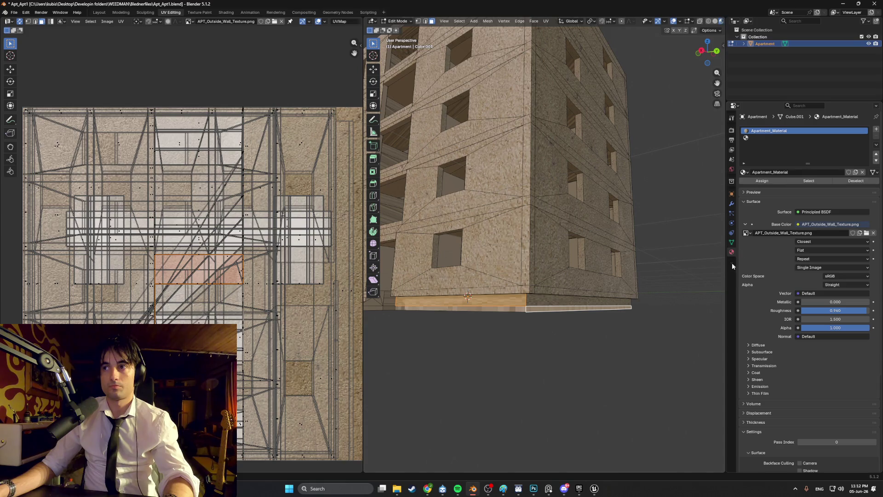
mouse_move(435, 490)
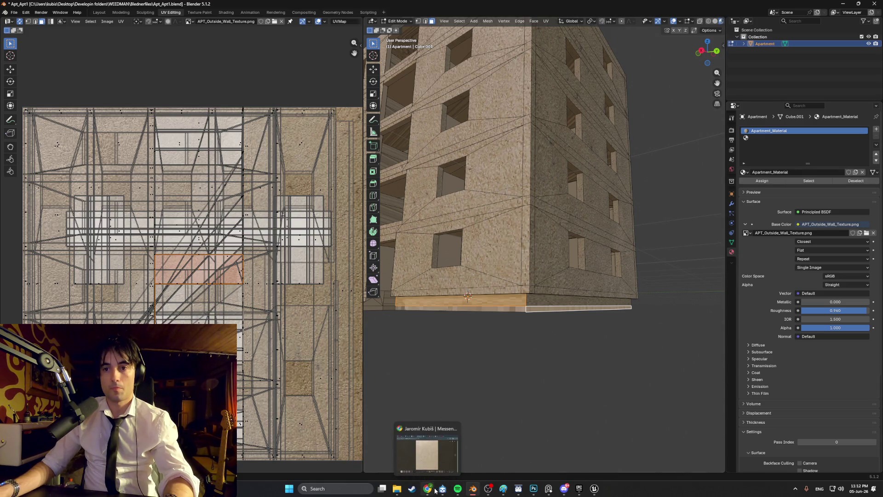
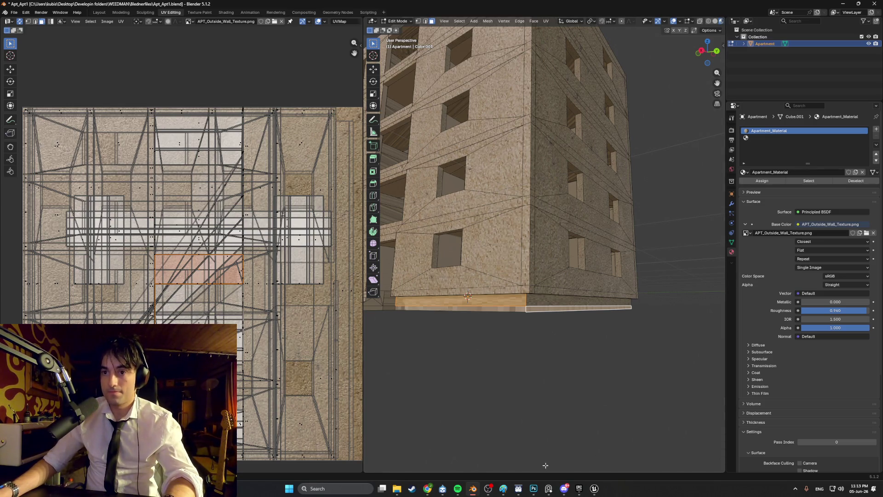
Switch from the textured Blender apartment model to the Photoshop texture document.
left_click(534, 488)
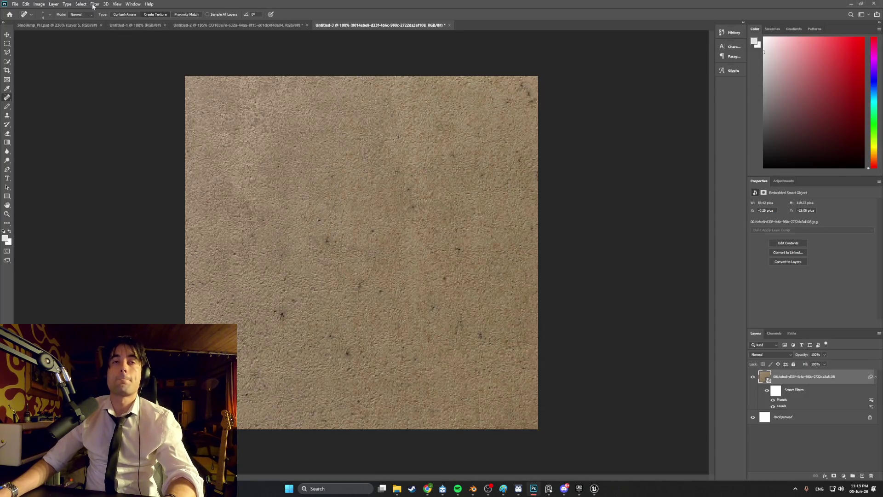
Create a new 512 × 512 px document from the custom preset and open the Downloads folder.
left_click(15, 4)
left_click(17, 11)
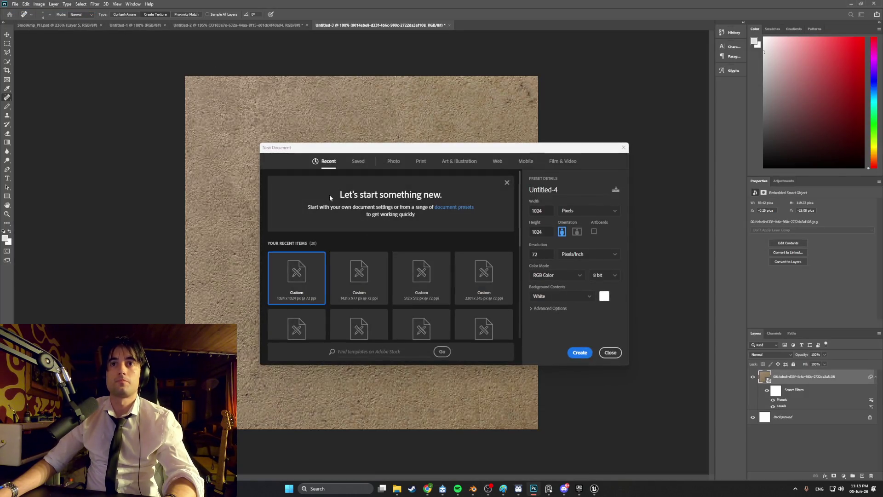
left_click(349, 271)
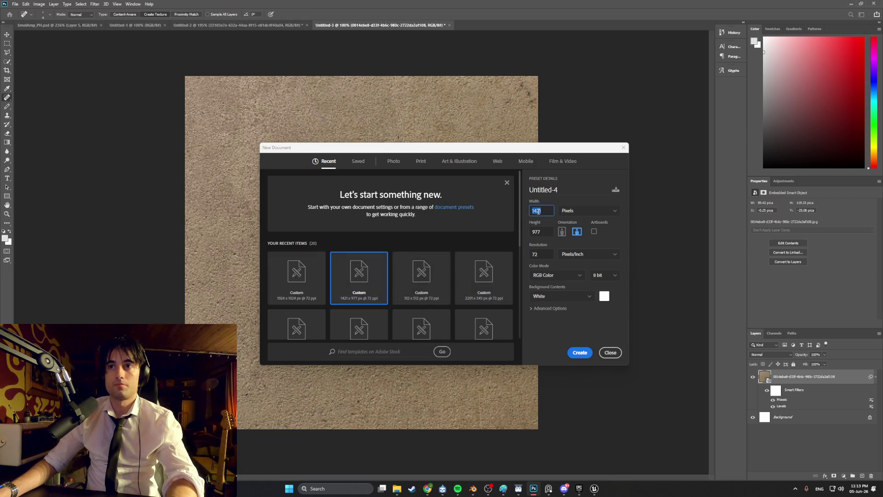
type("512")
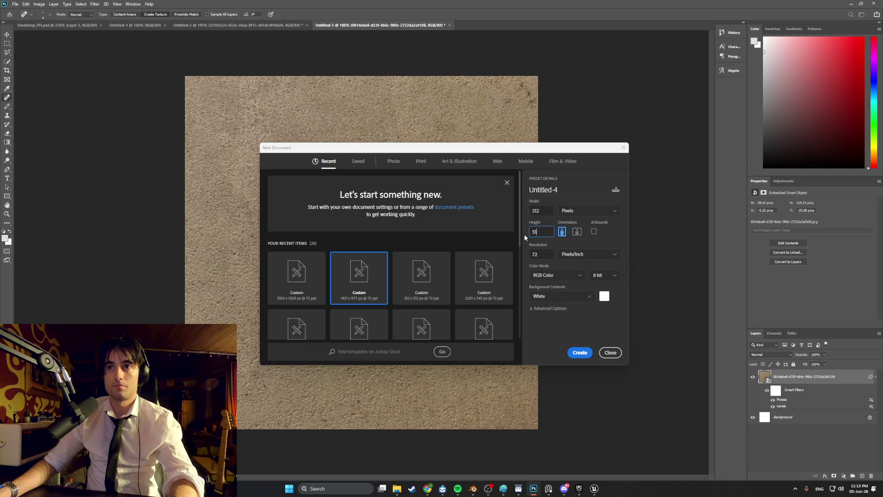
left_click(581, 354)
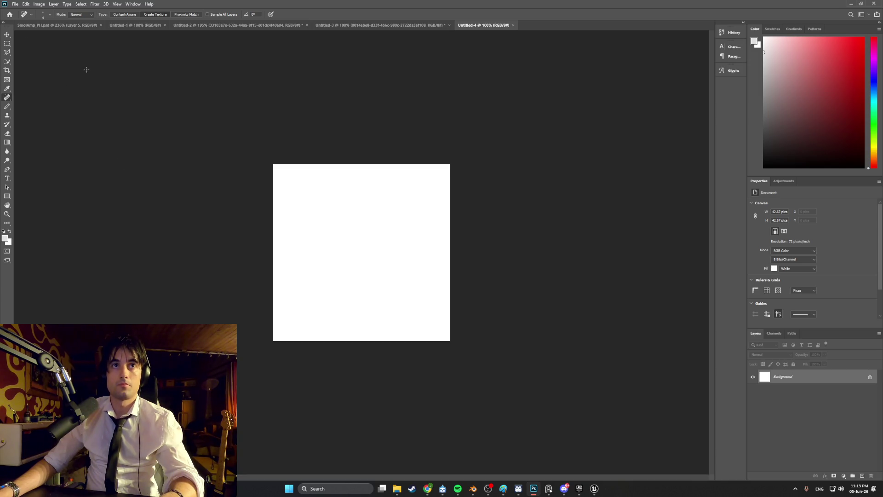
left_click(397, 489)
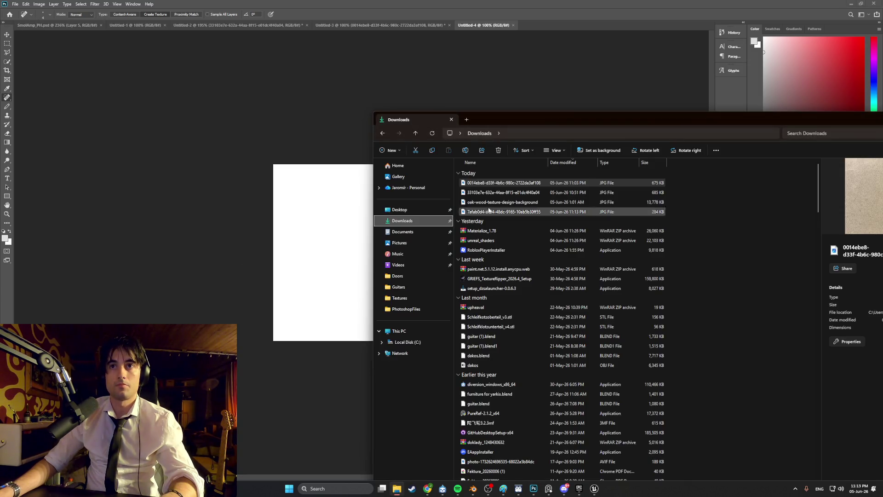
Cancel the beige texture photo and place the red brick photo from Downloads on the canvas.
mouse_move(506, 183)
left_mouse_down()
mouse_move(429, 200)
mouse_move(321, 253)
left_mouse_up()
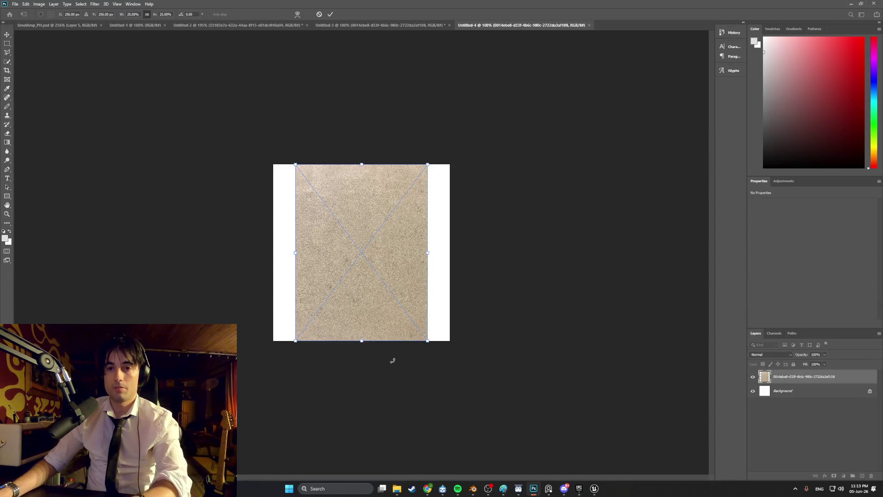
key("Escape")
mouse_move(426, 489)
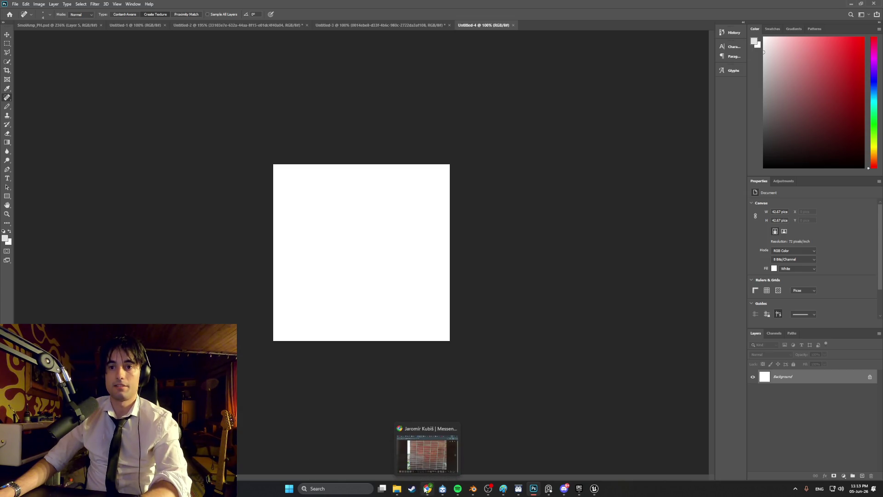
left_click(396, 489)
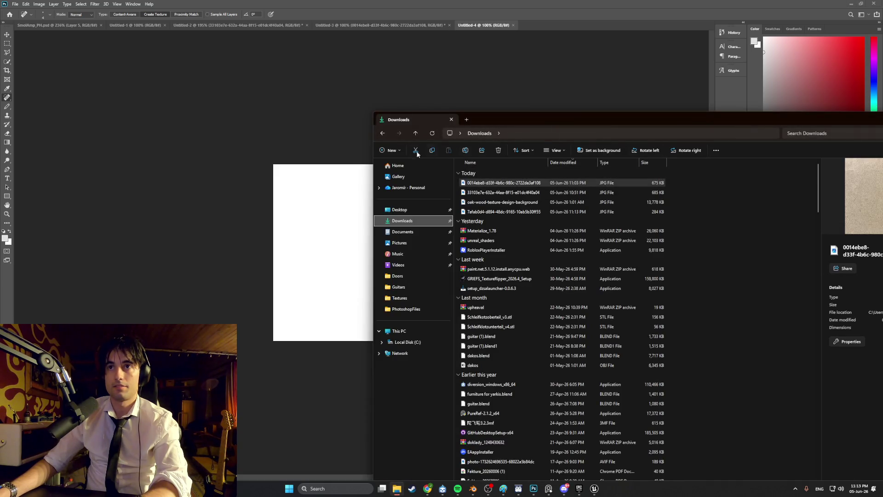
left_click_drag(488, 211, 311, 261)
key("ctrl+r")
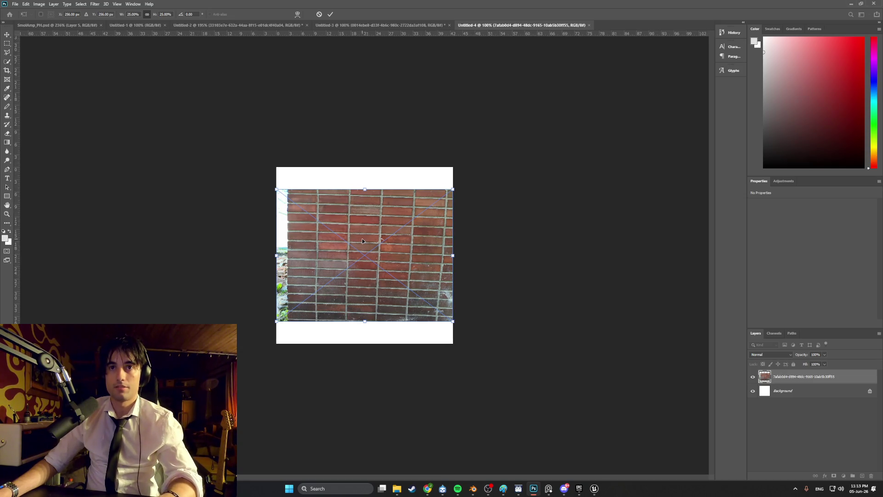
key("ctrl+r")
Enlarge the brick photo to cover the canvas, rotate it about -1.5° to level it, and commit.
left_click_drag(274, 319, 233, 350)
left_click_drag(374, 253, 385, 222)
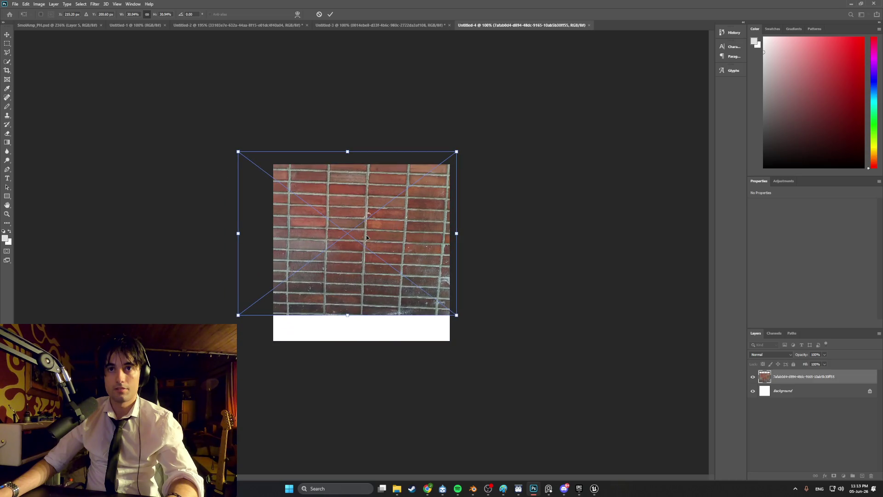
left_click_drag(241, 318, 206, 342)
left_click_drag(337, 292, 387, 299)
left_click_drag(514, 155, 510, 150)
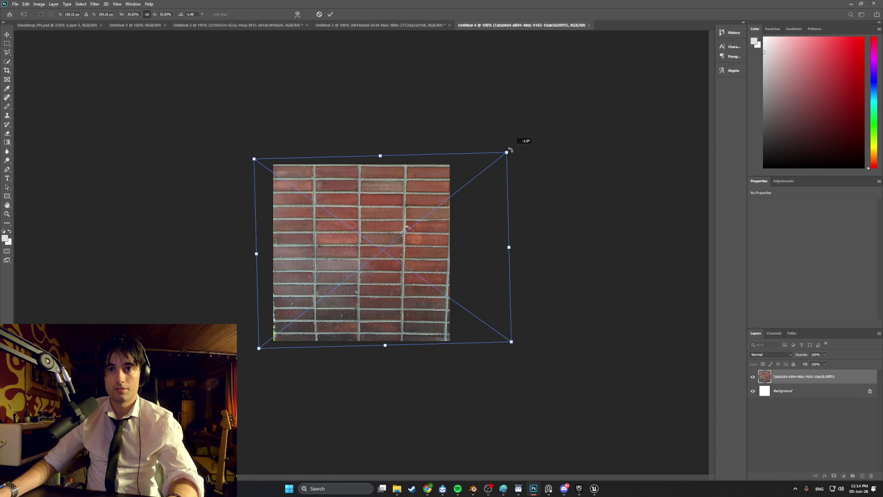
left_click_drag(421, 230, 418, 233)
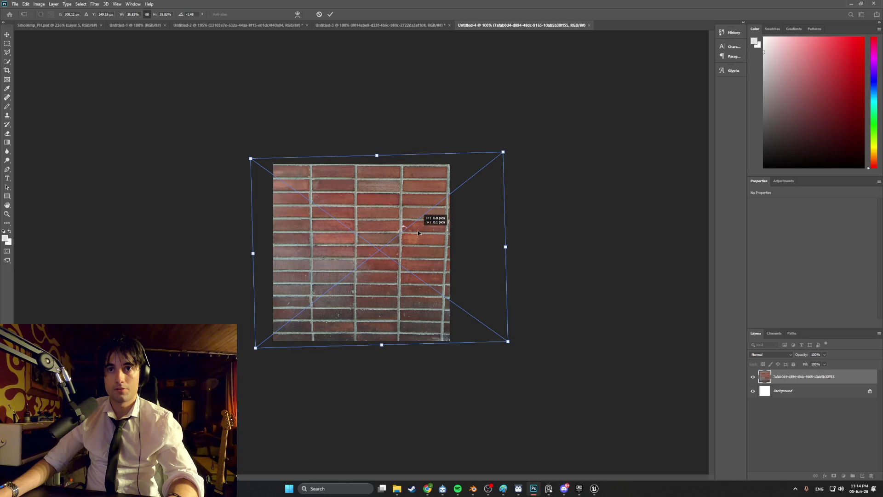
key("Return")
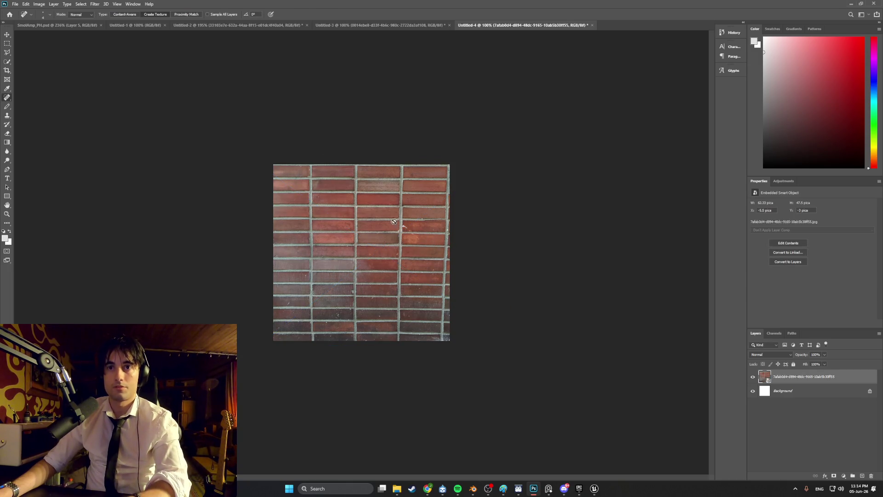
Launch GRIEFS Texture Ripper from Windows search using the query 't'.
key("j")
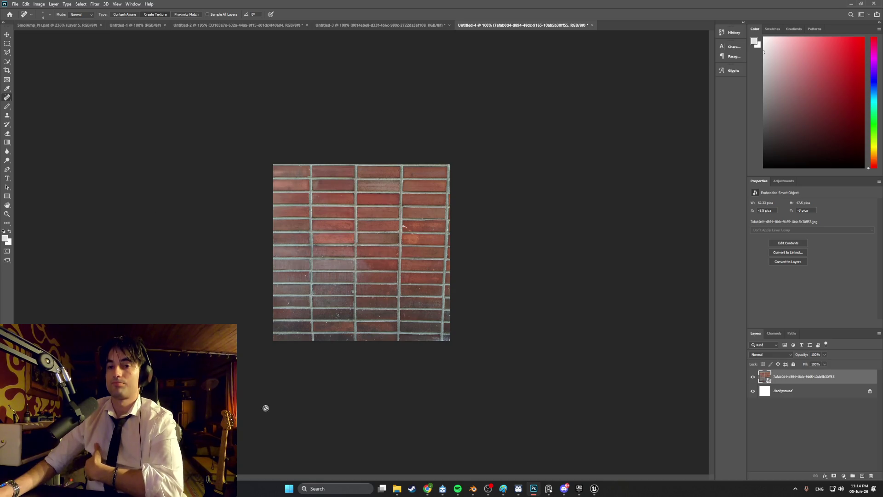
left_click(313, 489)
type("texture")
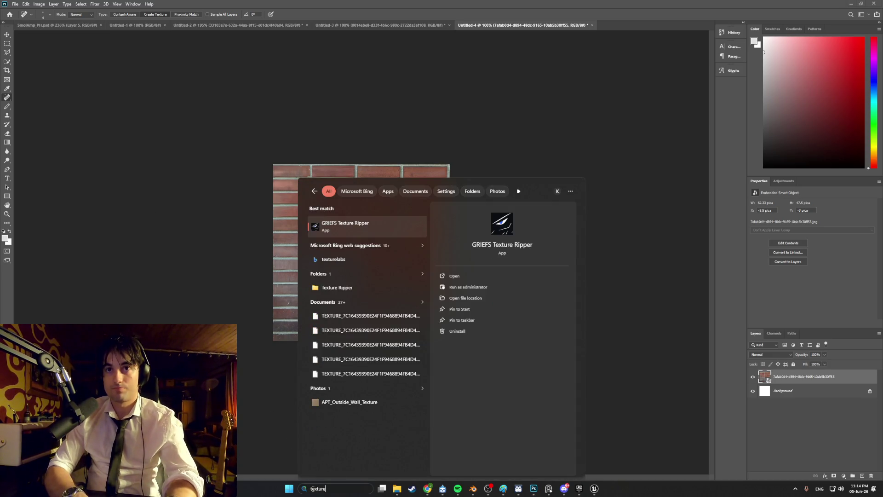
key("Escape")
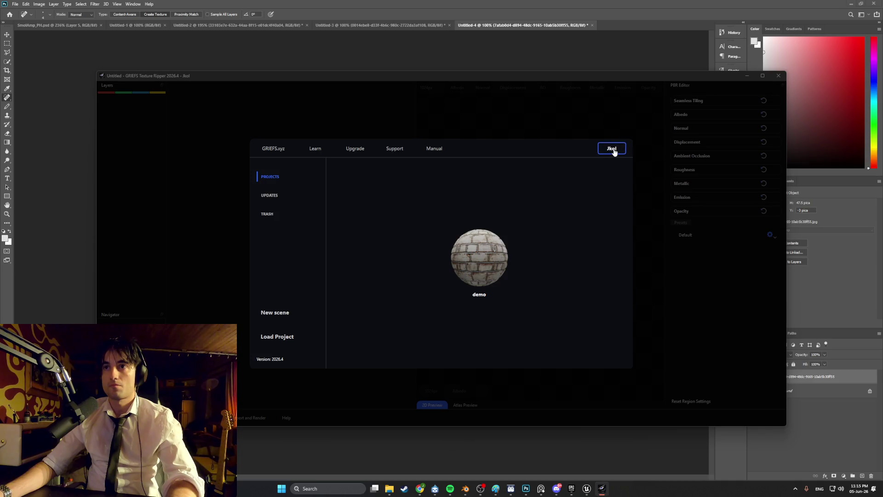
Import the red brick JPG from Downloads into a new project and prepare a rectangle region.
left_click(487, 128)
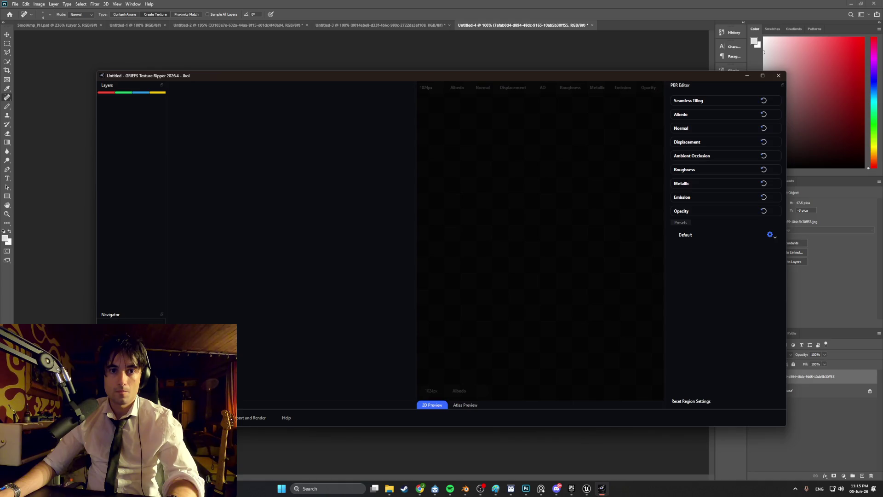
key("ctrl+i")
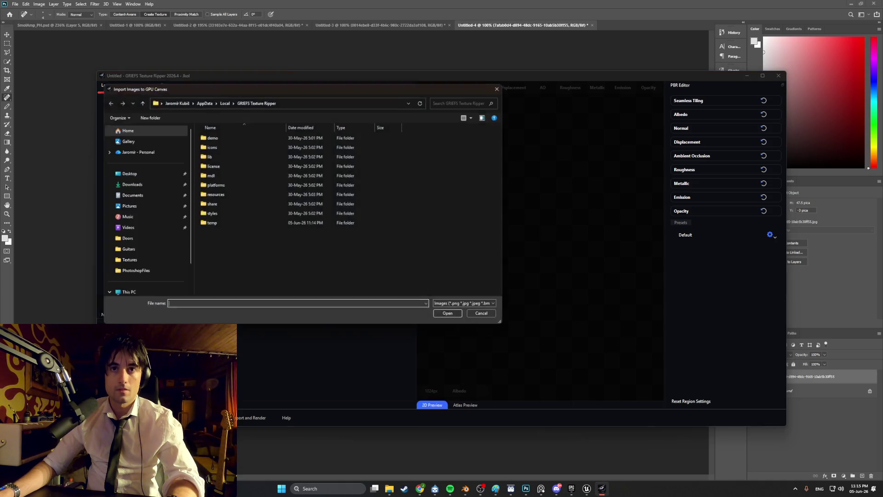
left_click(153, 181)
double_click(220, 146)
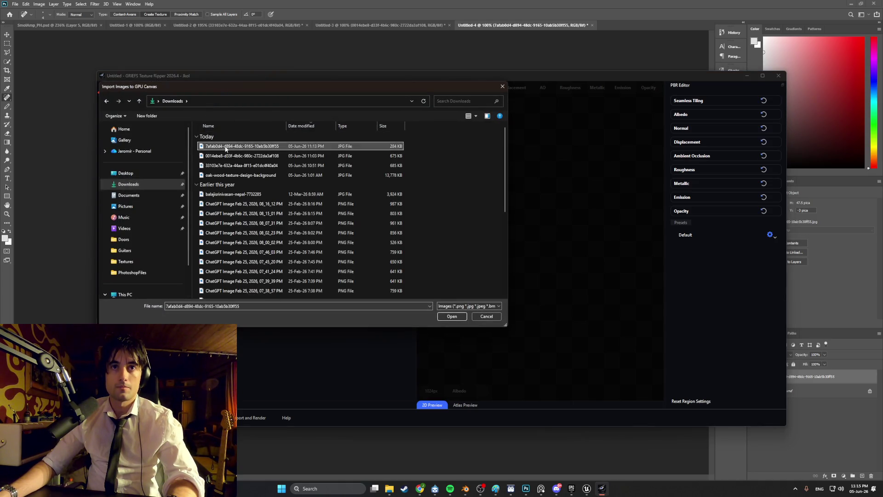
scroll(252, 264, "up", 1)
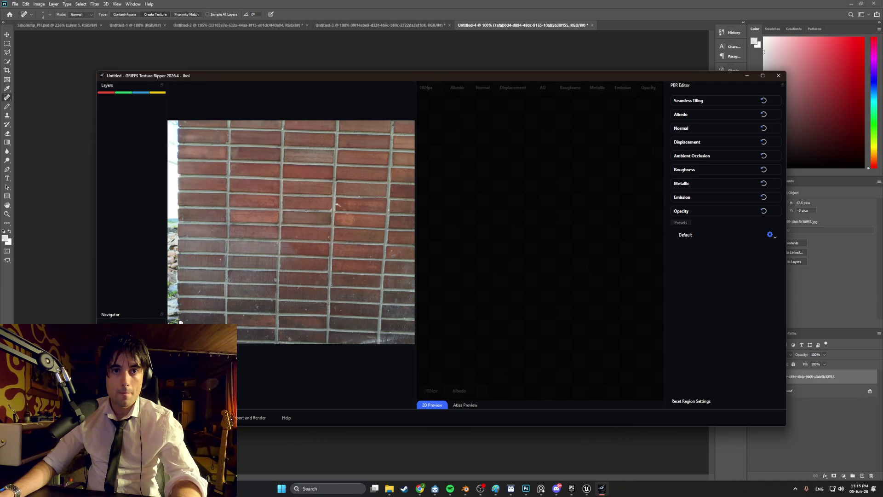
left_click(183, 321)
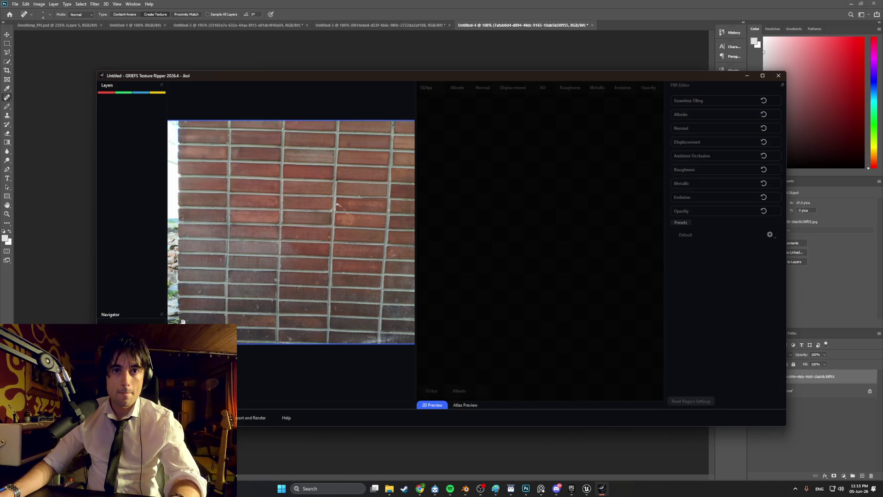
key("r")
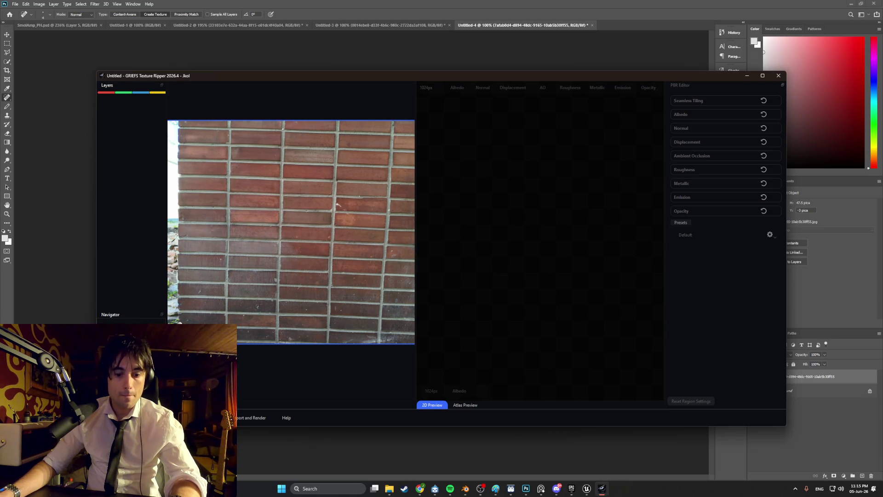
Draw a perspective region over the brick wall and reshape its corners and edges.
mouse_move(179, 322)
left_mouse_down()
mouse_move(388, 182)
mouse_move(391, 137)
left_mouse_up()
middle_click_drag(285, 225, 283, 218)
mouse_move(278, 218)
left_mouse_down()
mouse_move(289, 180)
mouse_move(276, 230)
mouse_move(269, 202)
left_mouse_up()
mouse_move(379, 118)
left_mouse_down()
mouse_move(385, 221)
mouse_move(372, 327)
left_mouse_up()
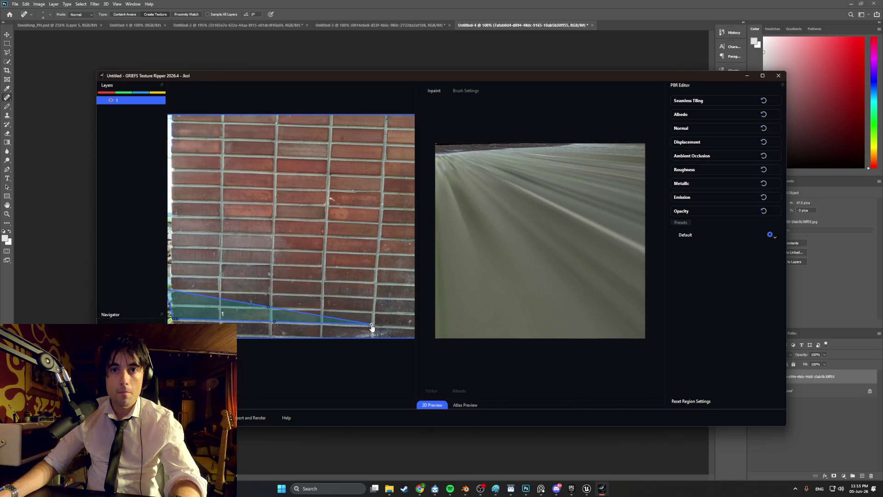
left_click_drag(267, 308, 336, 176)
left_click_drag(308, 256, 274, 303)
mouse_move(406, 242)
left_mouse_down()
mouse_move(341, 245)
mouse_move(362, 238)
left_mouse_up()
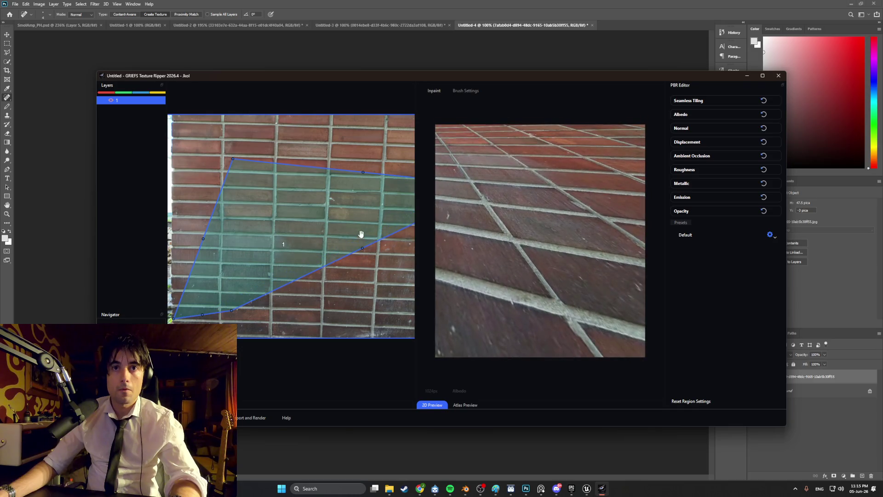
mouse_move(373, 172)
left_mouse_down()
mouse_move(286, 167)
mouse_move(322, 174)
mouse_move(294, 182)
mouse_move(327, 183)
left_mouse_up()
mouse_move(396, 195)
left_mouse_down()
mouse_move(374, 158)
mouse_move(386, 133)
left_mouse_up()
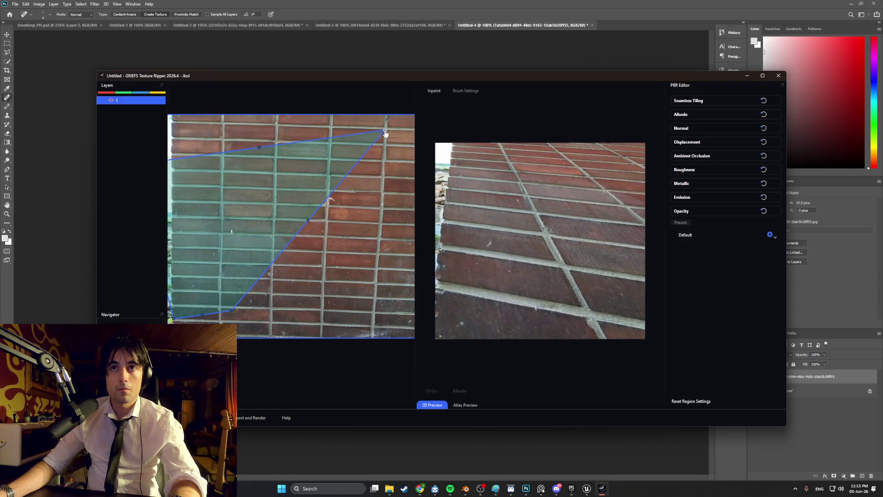
mouse_move(308, 222)
left_mouse_down()
mouse_move(360, 262)
mouse_move(327, 231)
left_mouse_up()
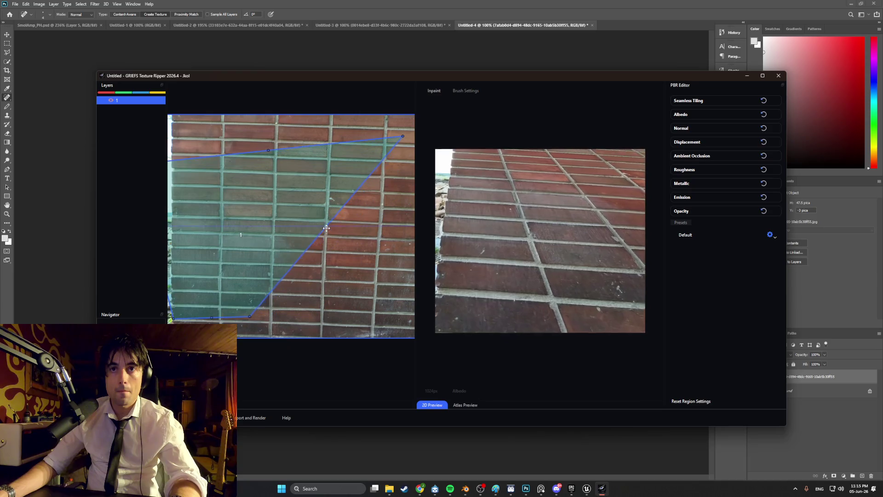
Undo every region change until no region remains on the brick photo.
key("ctrl+z")
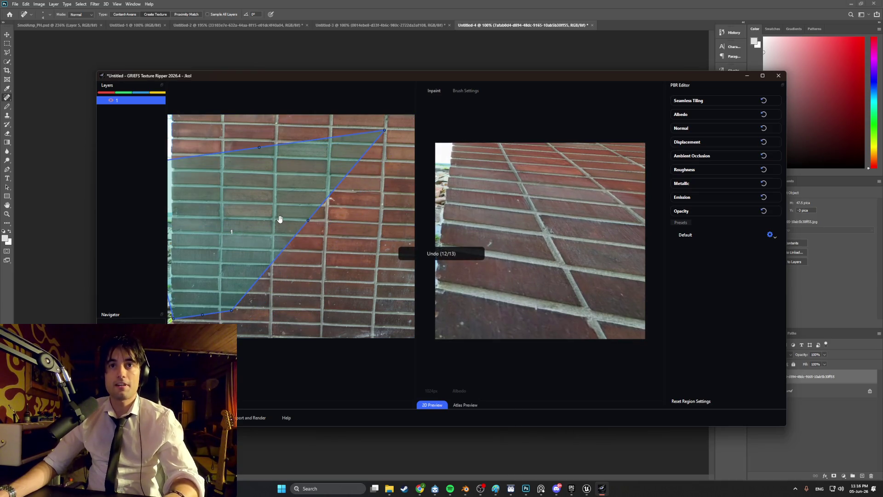
key("ctrl+z")
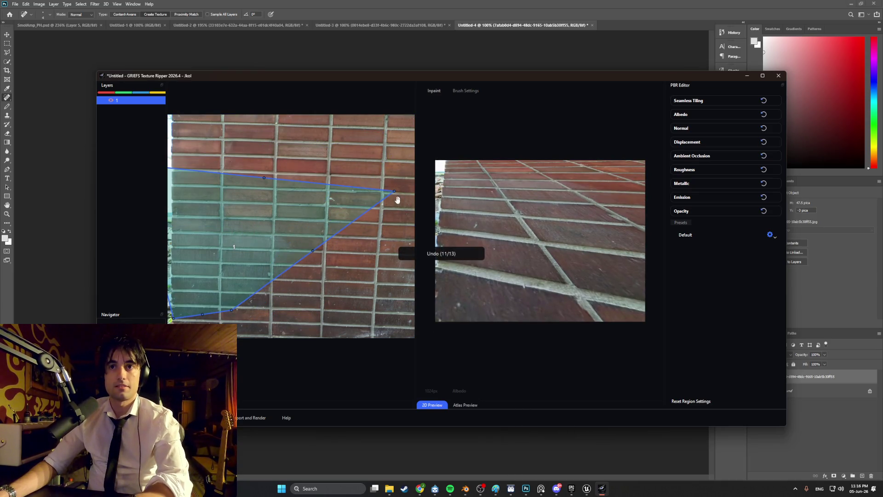
key("ctrl+z")
right_click(247, 265)
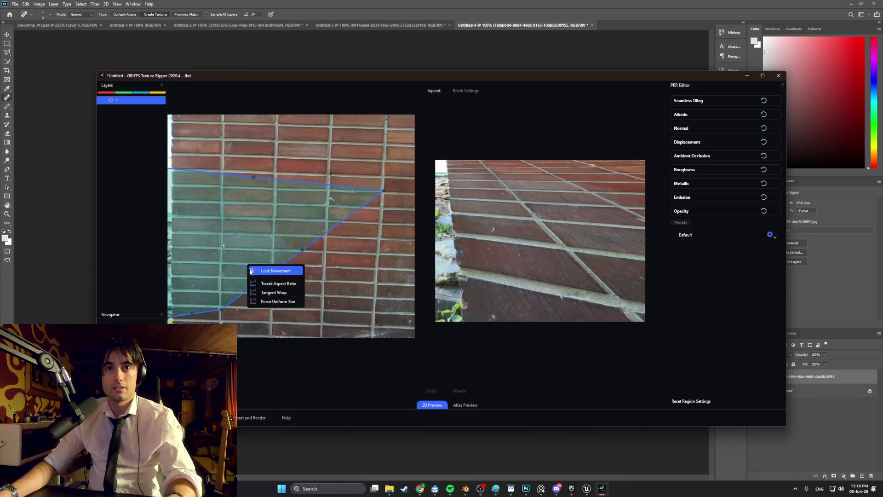
key("Escape")
key("ctrl+z")
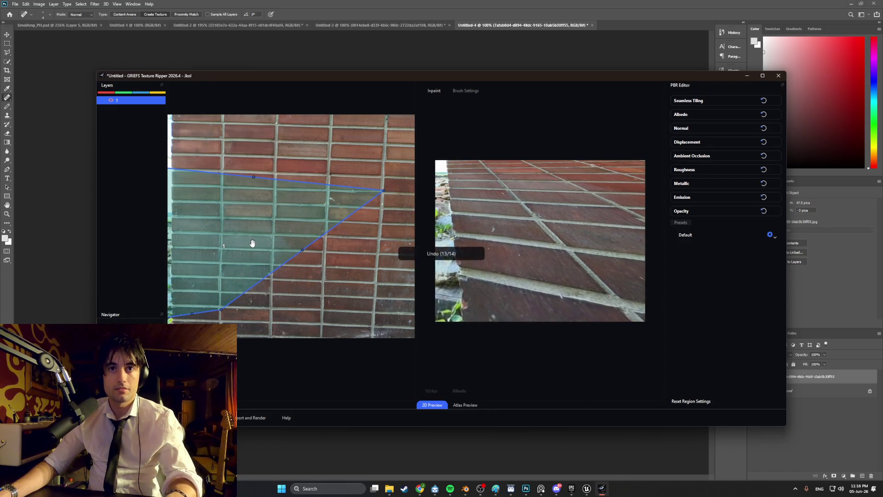
key("ctrl+z")
key("ctrl+z")
key("ctrl+z")
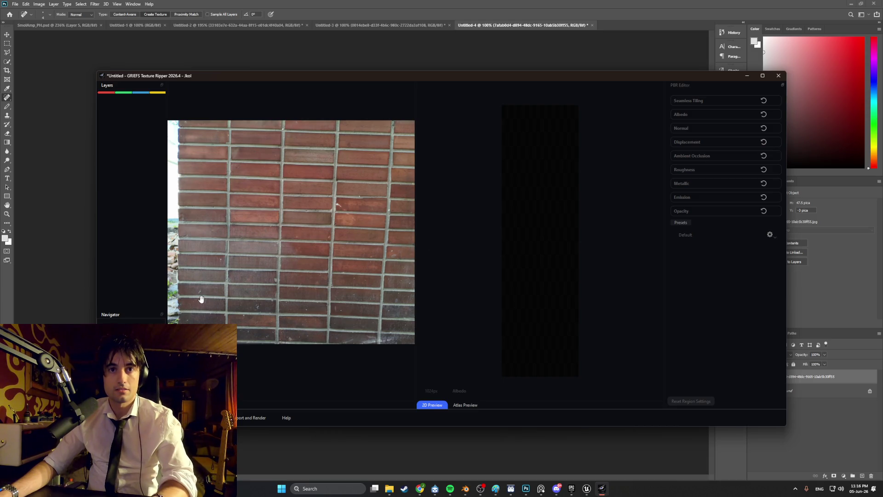
Dismiss the project launcher to get back to the brick photo.
key("ctrl+n")
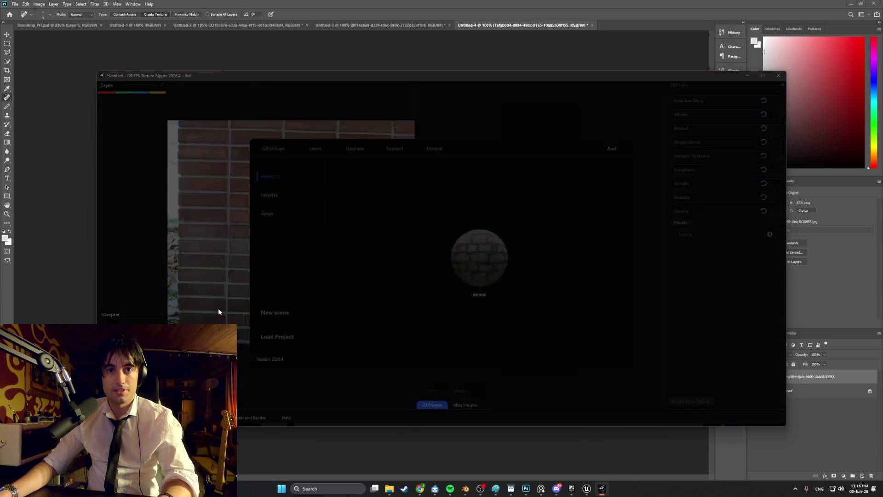
left_click(522, 130)
key("ctrl+n")
left_click(234, 273)
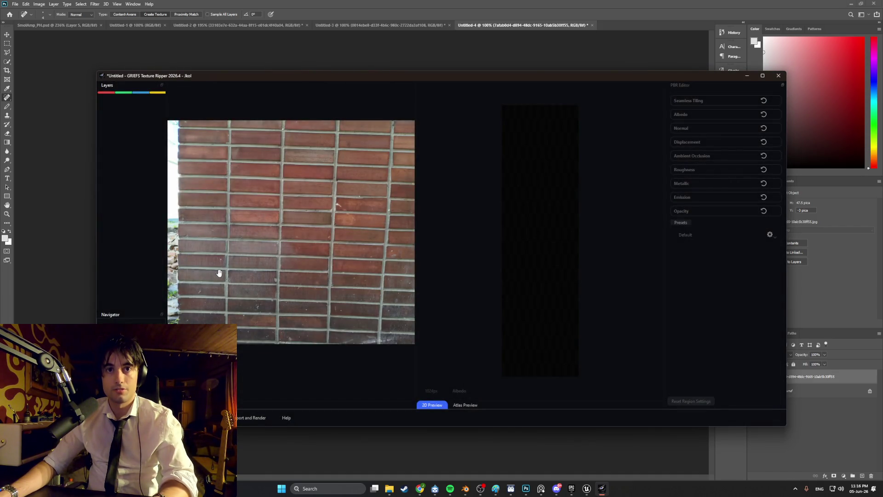
Outline a four-corner region over the left part of the bricks, then close the app.
key("r")
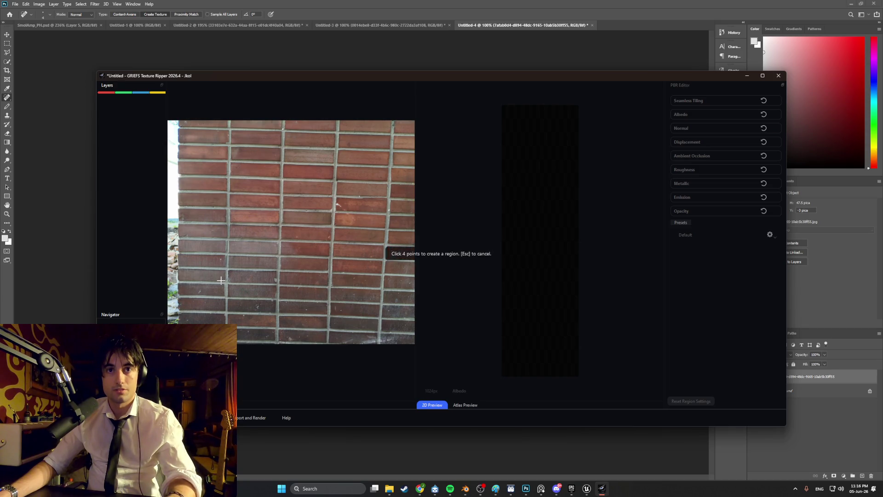
left_click(179, 322)
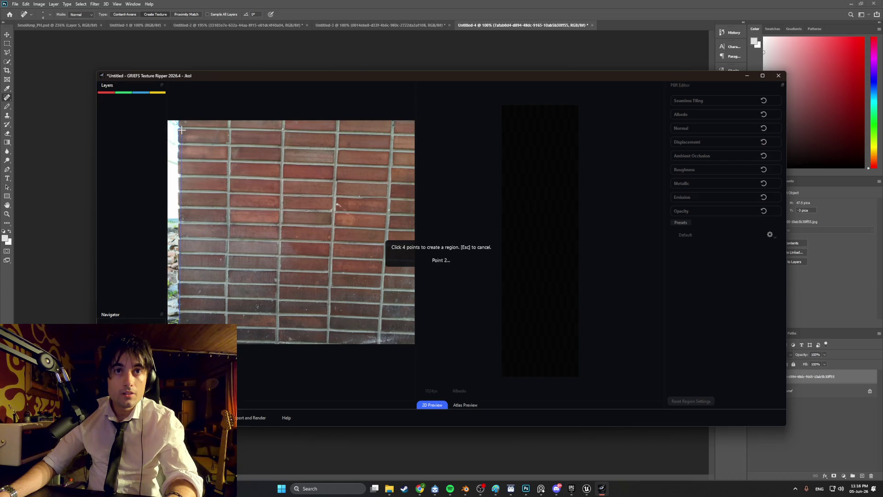
left_click(181, 129)
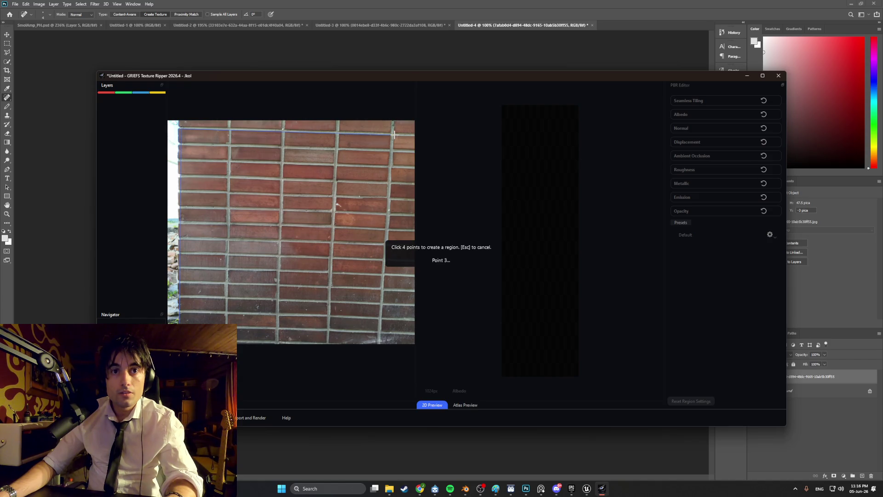
left_click(357, 164)
left_click(295, 237)
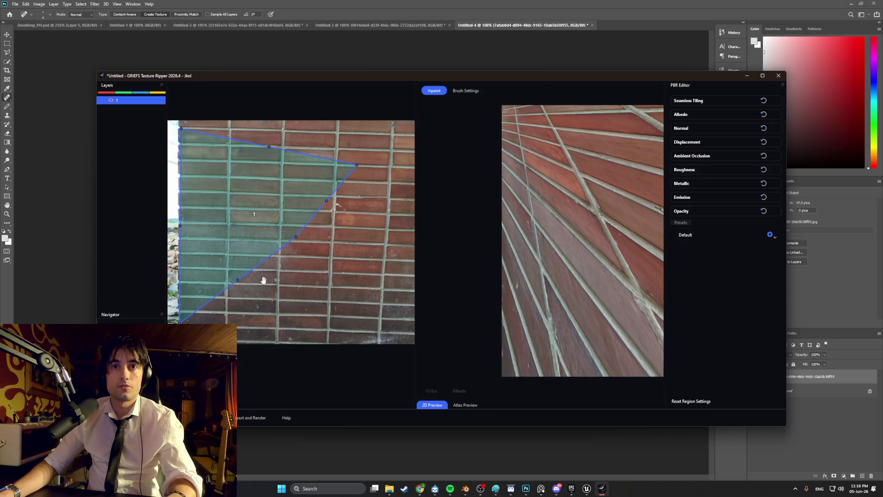
key("Escape")
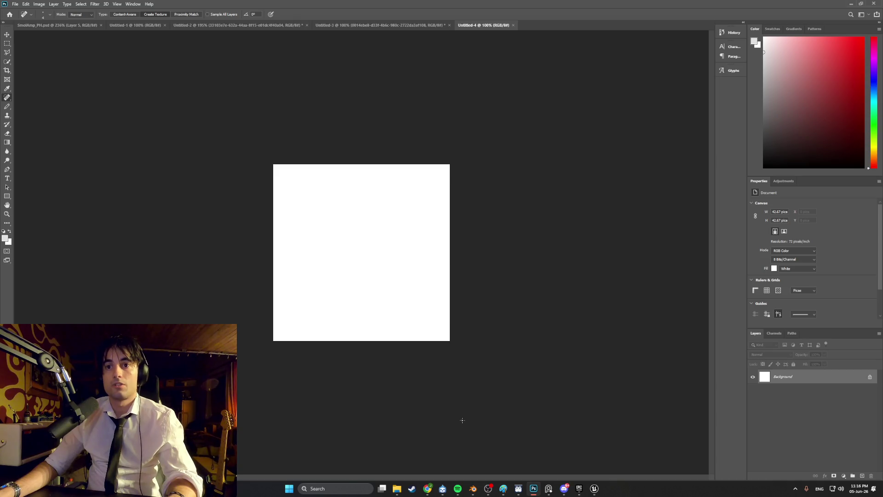
Relaunch GRIEFS Texture Ripper by searching 'griefs' in Windows search.
left_click(329, 488)
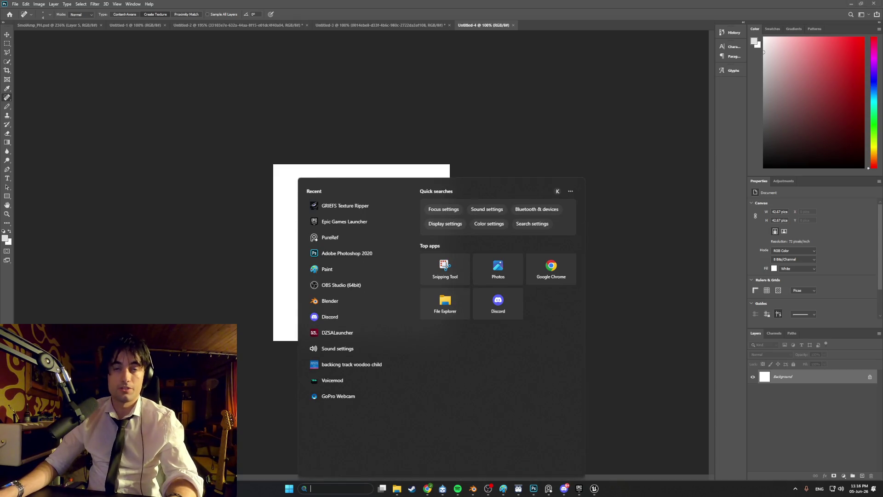
key("Escape")
key("z")
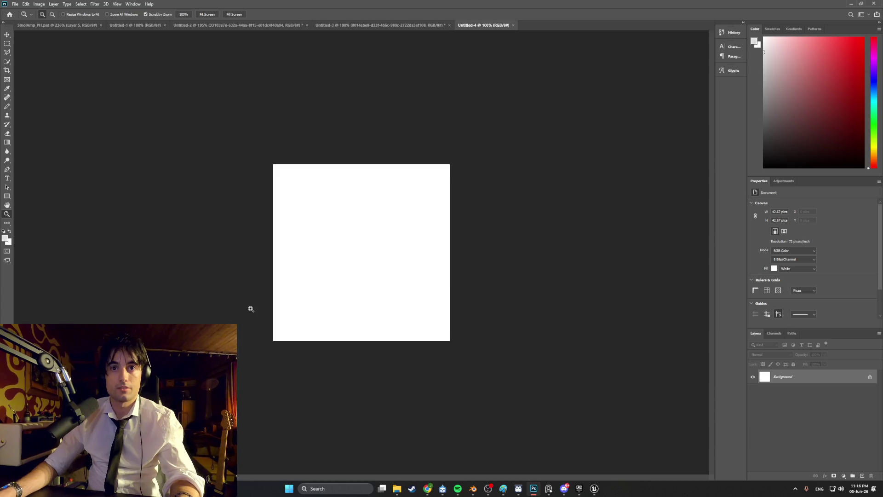
left_click(322, 488)
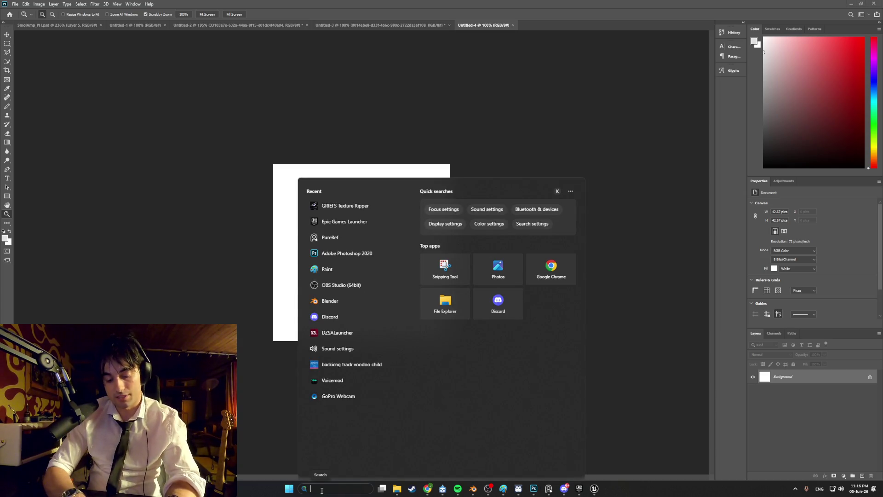
type("griefs")
key("Return")
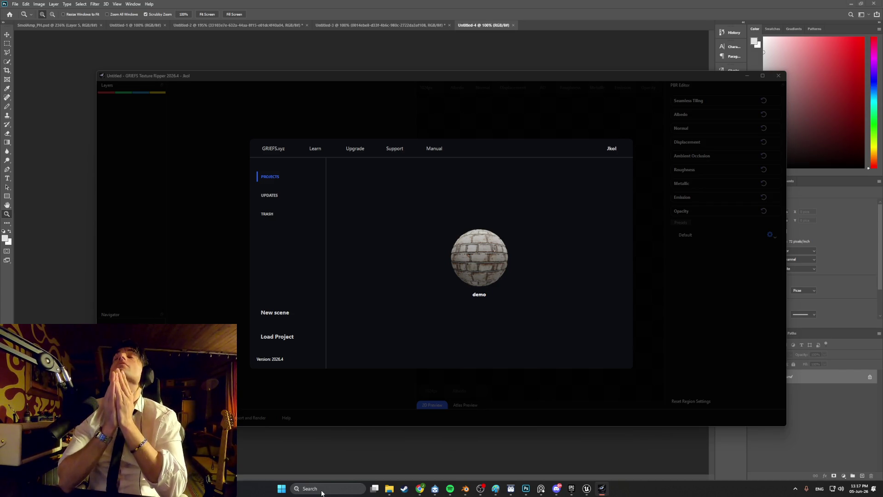
left_click(208, 282)
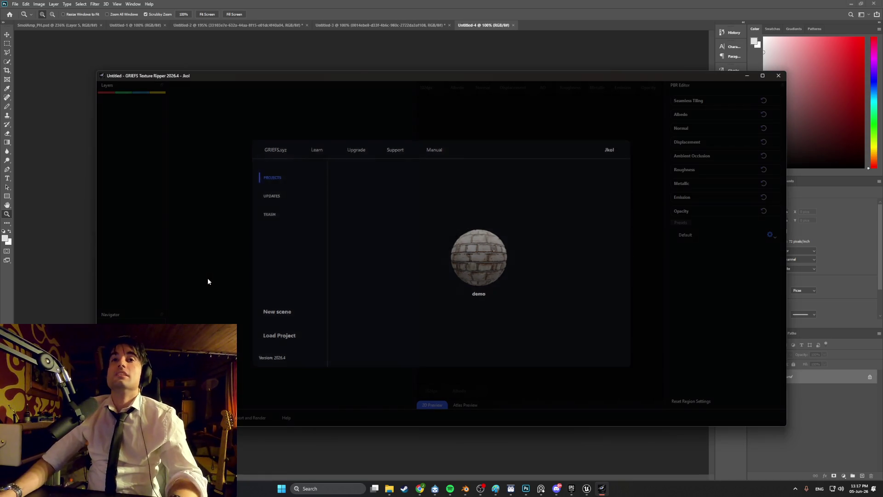
Import the first brick photo from Downloads onto the GRIEFS canvas.
left_click(295, 291)
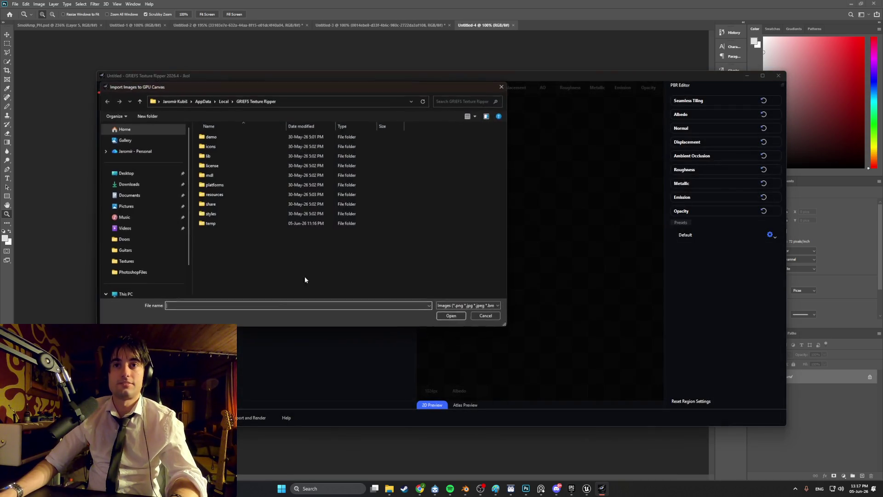
left_click(130, 184)
left_click(210, 146)
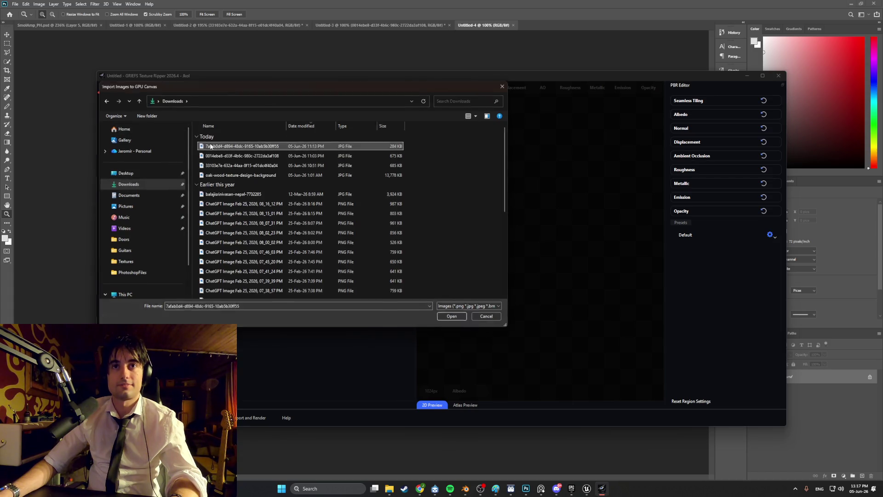
double_click(210, 146)
scroll(206, 294, "up", 3)
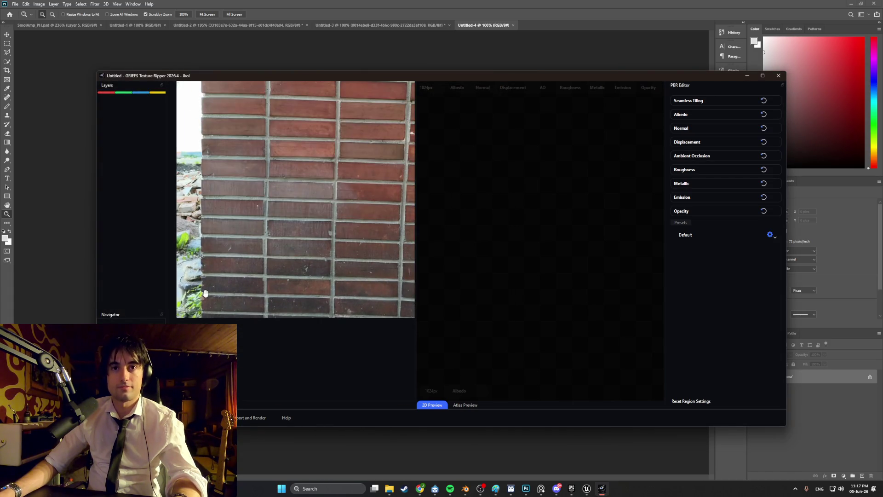
scroll(205, 294, "down", 2)
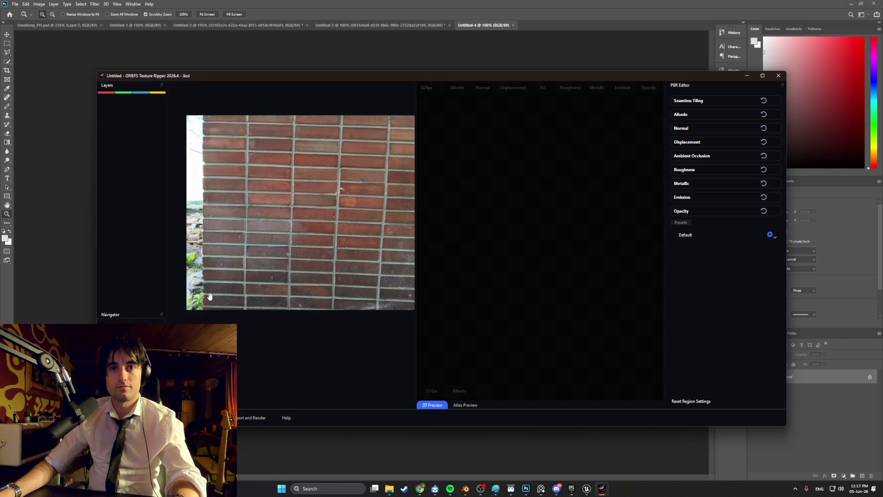
Dismiss the launcher, enable inpainting mode, and begin a four-point region.
key("Escape")
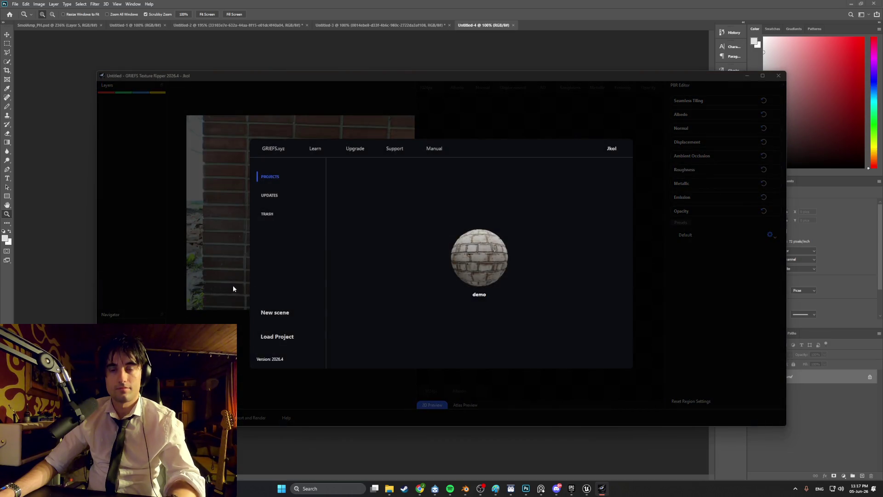
key("Escape")
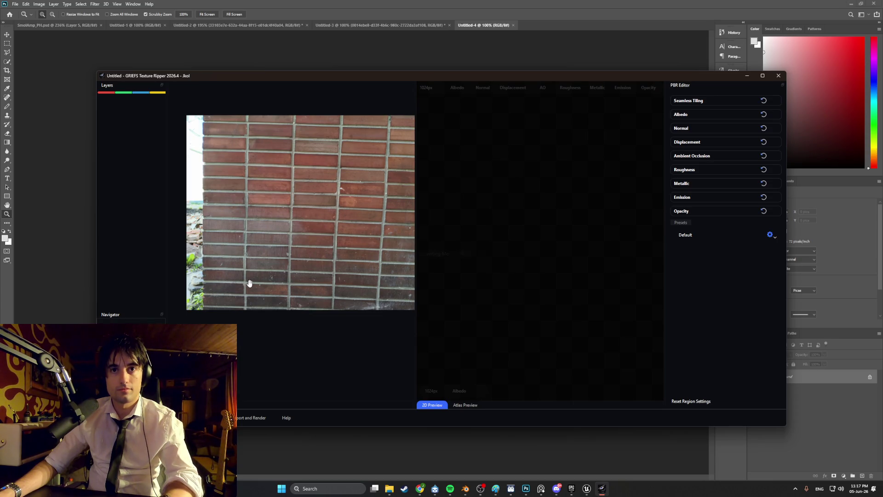
key("i")
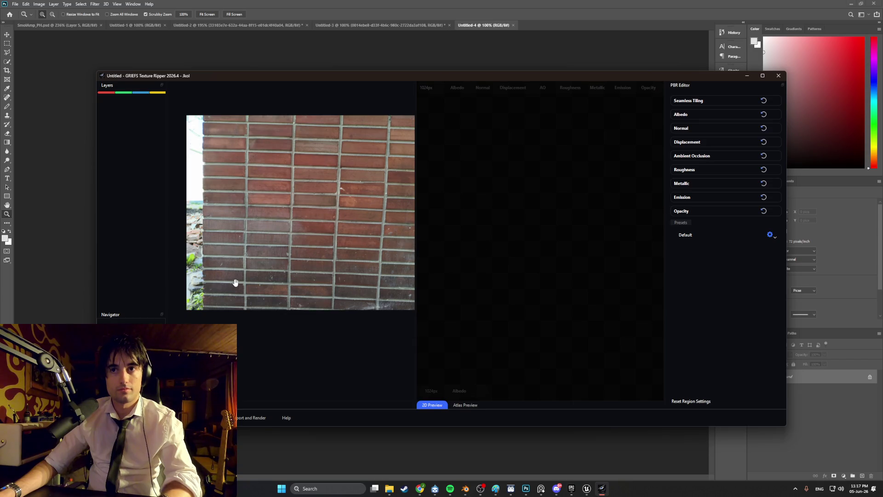
left_click_drag(244, 296, 219, 317)
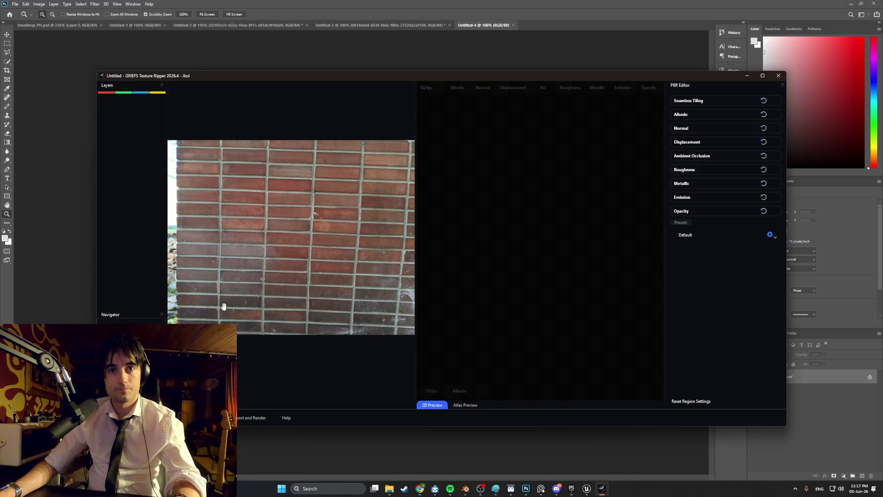
key("r")
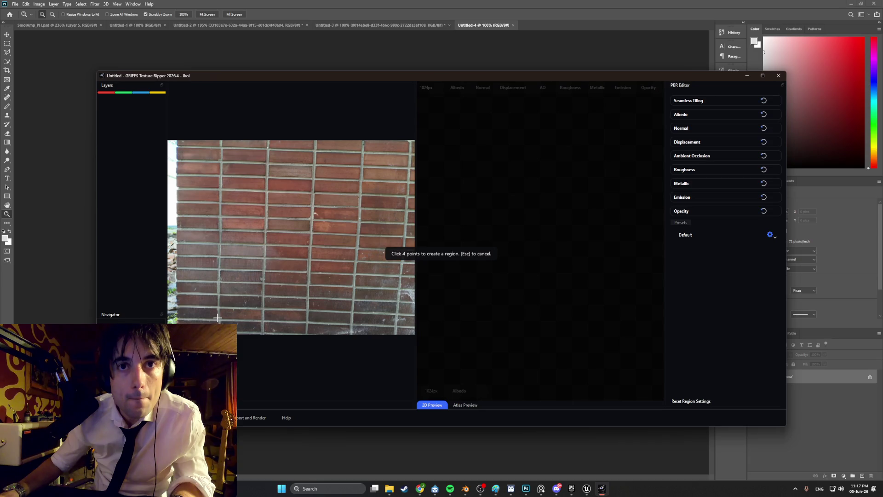
Place region corners at the wall's bottom-left, top-left, top-right and bottom-right.
left_click(179, 317)
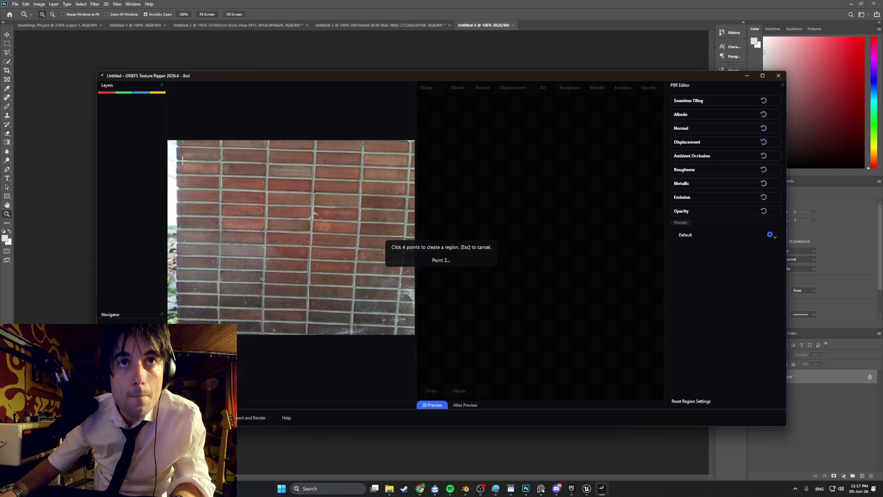
left_click(180, 145)
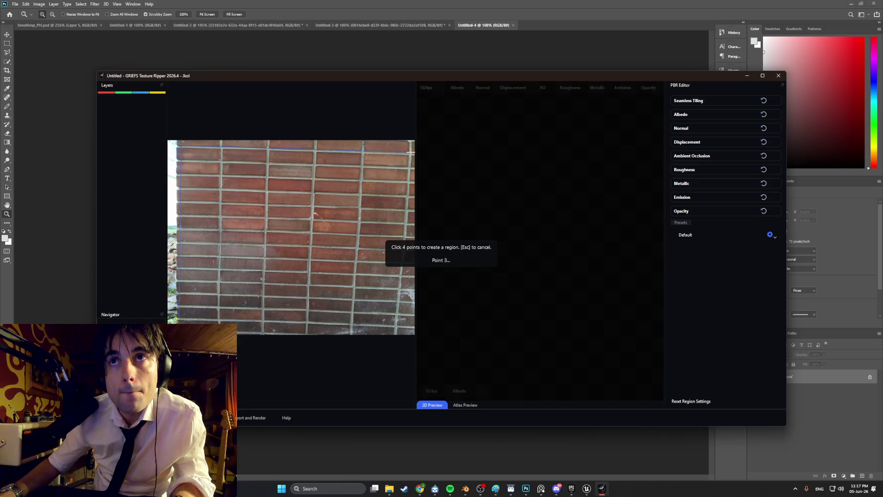
left_click(411, 153)
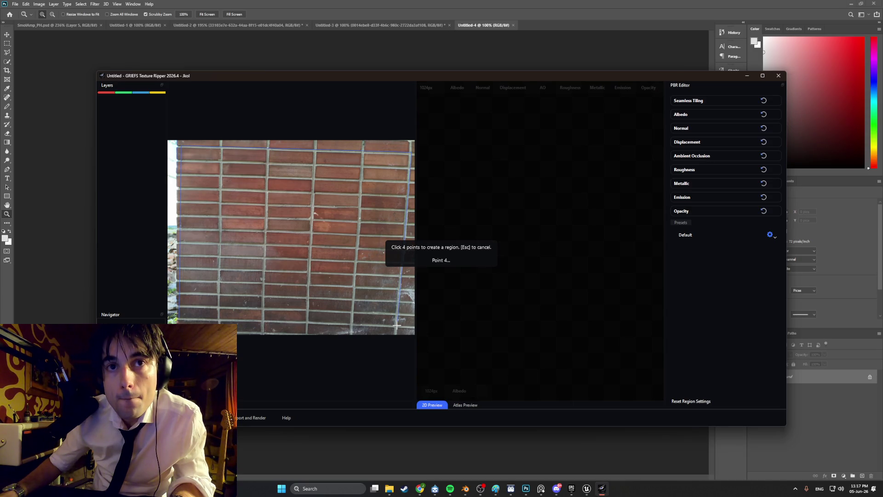
left_click(397, 325)
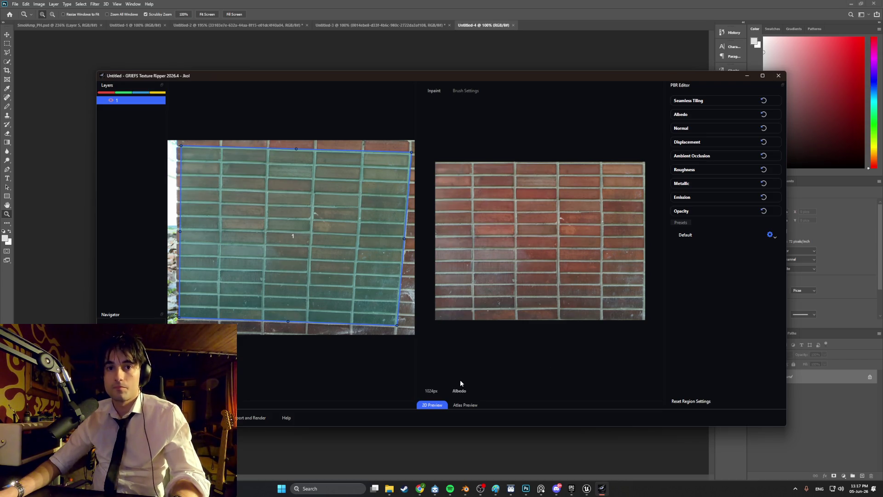
Export the selected straightened brick crop from GRIEFS Texture Ripper to a new Desktop folder.
left_click(251, 418)
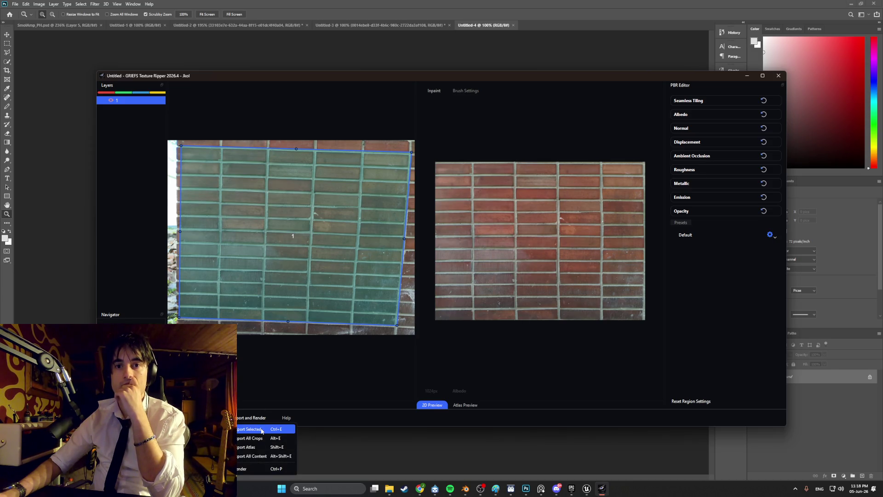
left_click(262, 429)
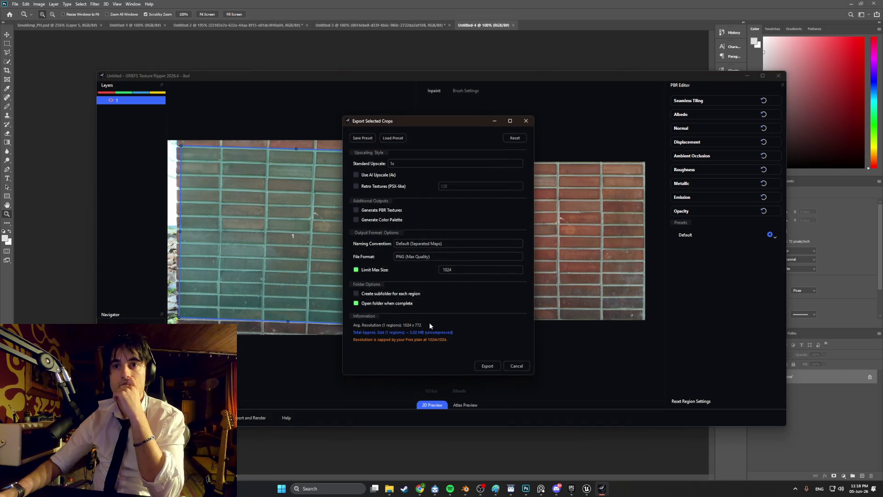
left_click(487, 365)
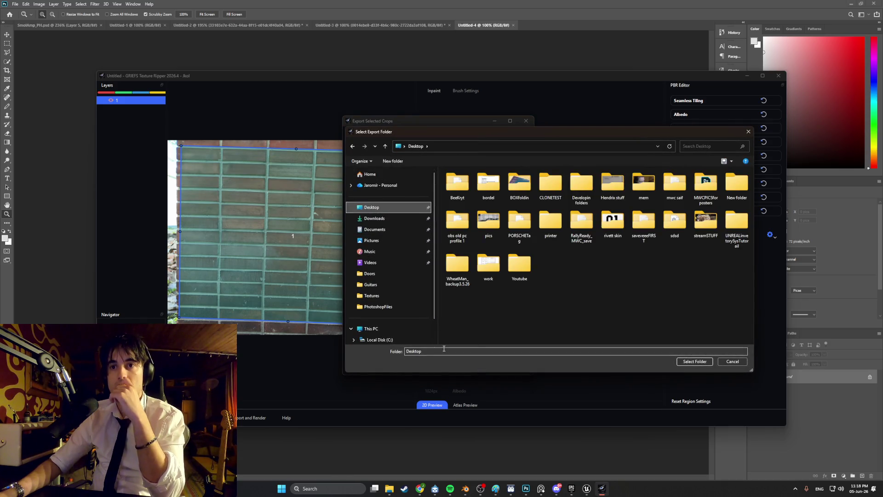
left_click(694, 361)
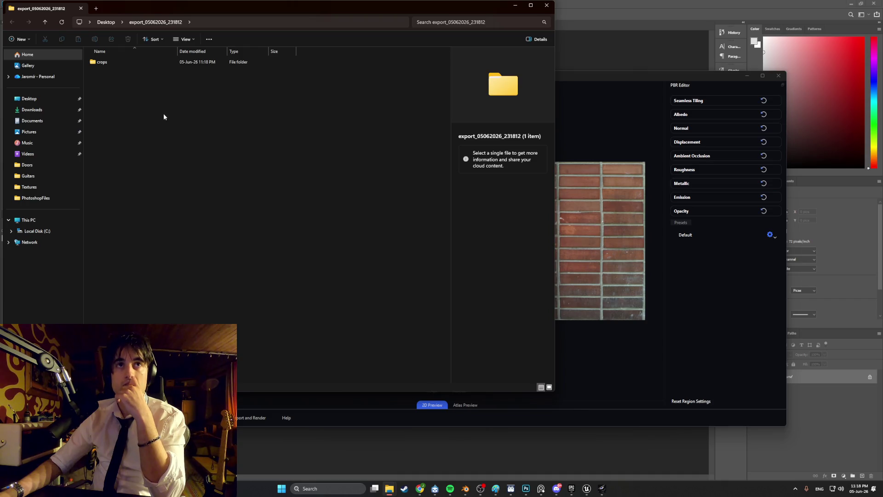
Open the crops export folder and try opening 1_Albedo, dismissing the app chooser.
double_click(114, 65)
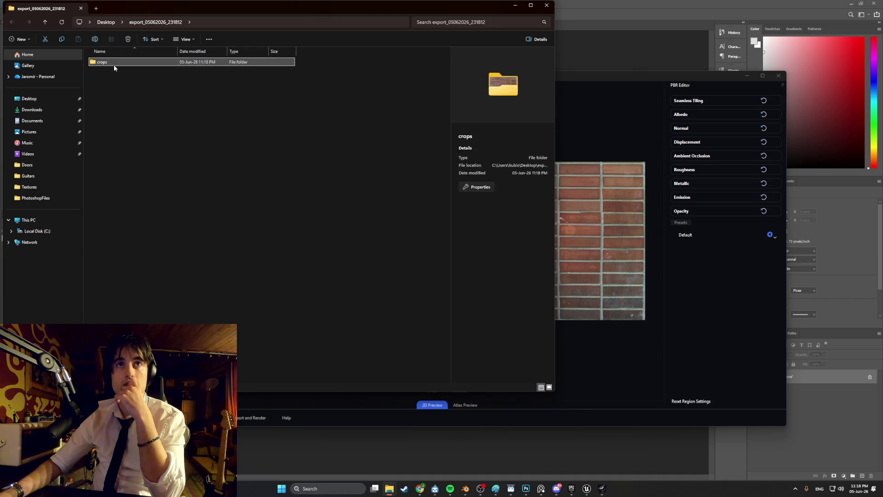
double_click(115, 70)
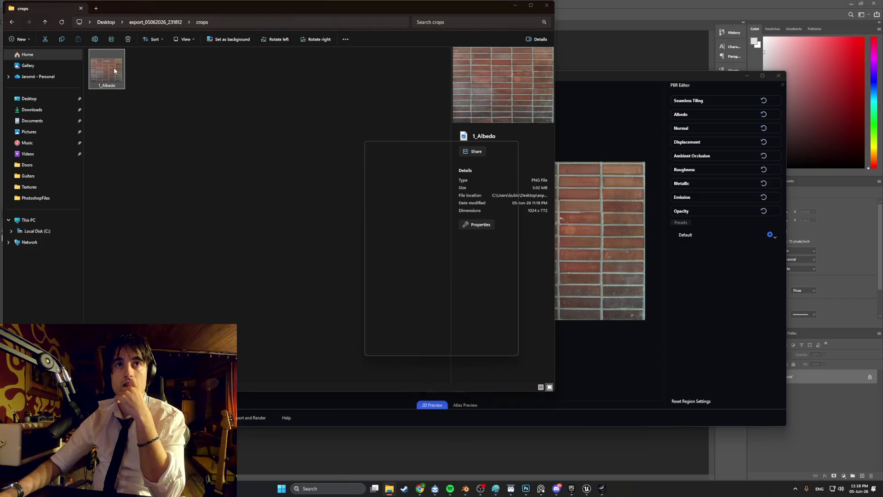
left_click(316, 239)
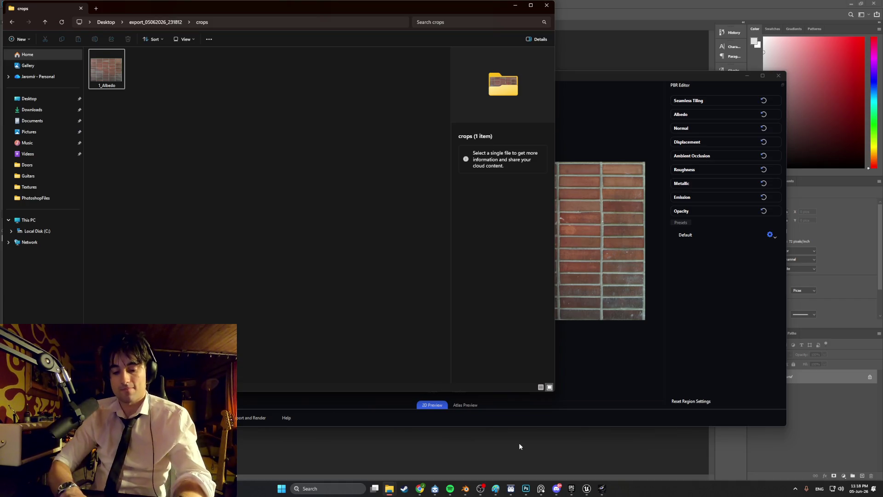
Search Windows for Materialize and open the Materialize_1.78.zip archive.
key("super")
type("materialsize_1.78")
key("Return")
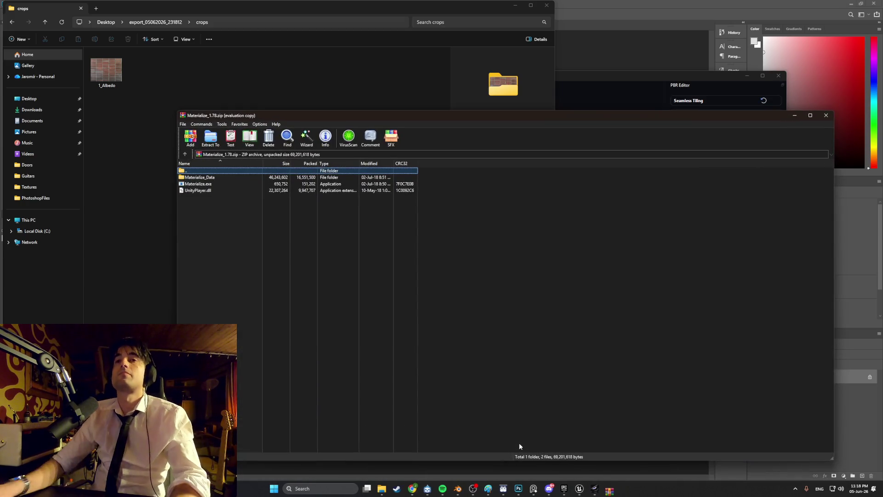
Launch Materialize.exe and open the file browser for the Diffuse Map.
left_click(210, 184)
double_click(211, 184)
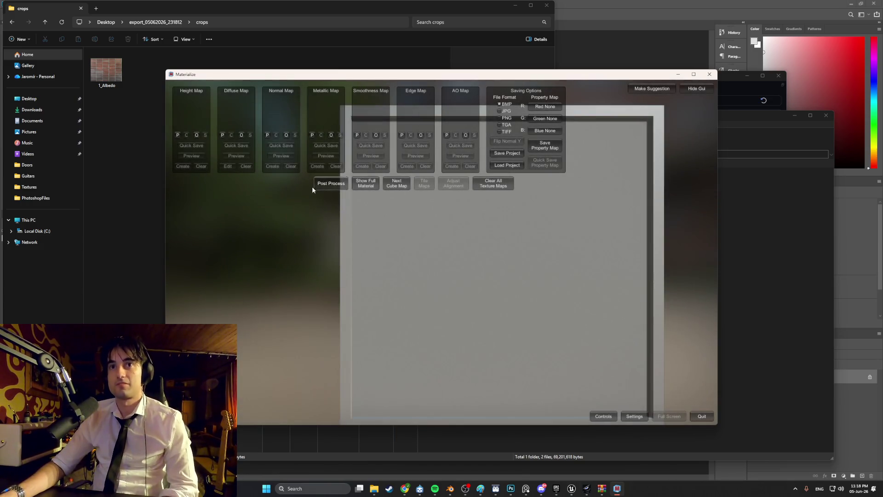
left_click(242, 136)
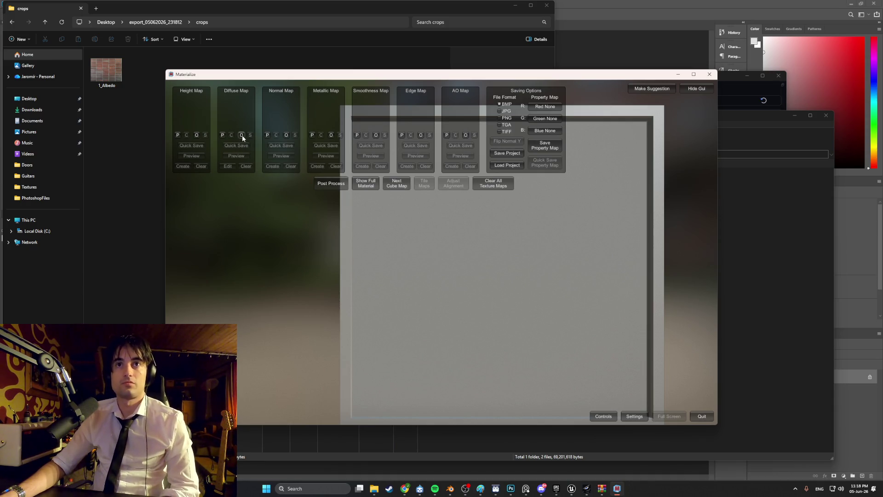
left_click(242, 134)
Load 1_Albedo.png from Desktop > export_05062026_231812 > crops as the diffuse map.
left_click(270, 195)
scroll(322, 199, "down", 5)
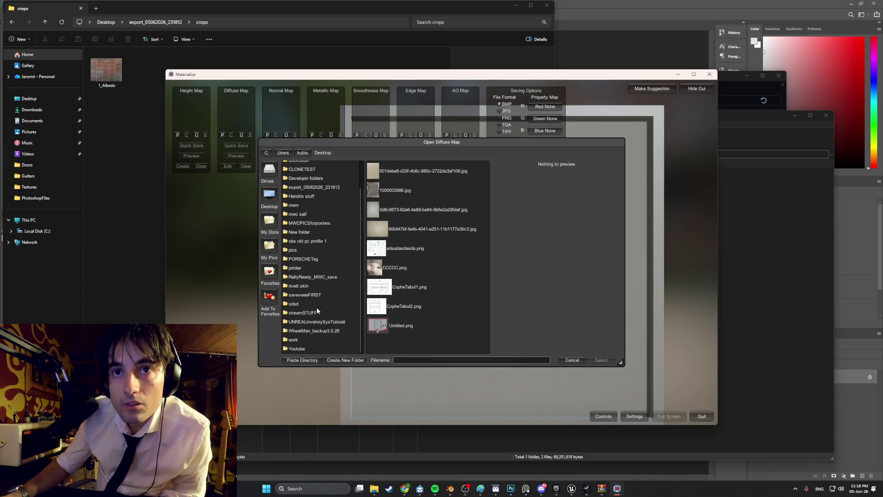
scroll(321, 242, "up", 2)
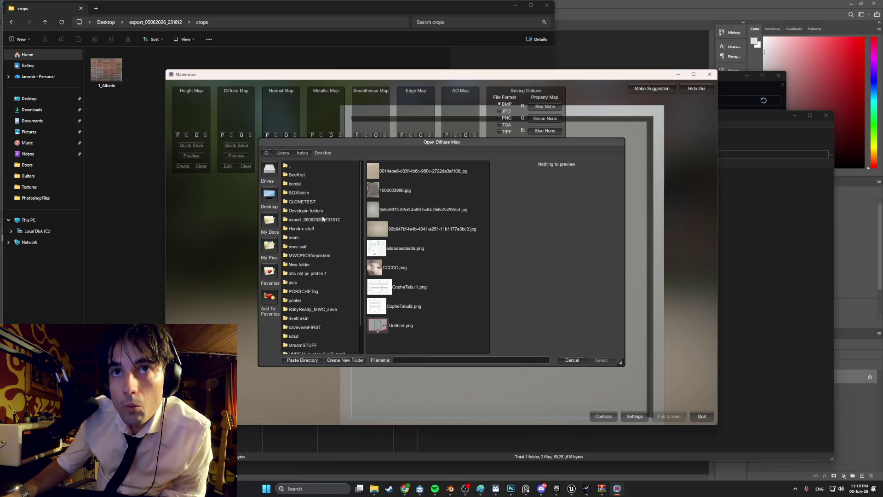
scroll(322, 252, "down", 1)
scroll(323, 256, "down", 1)
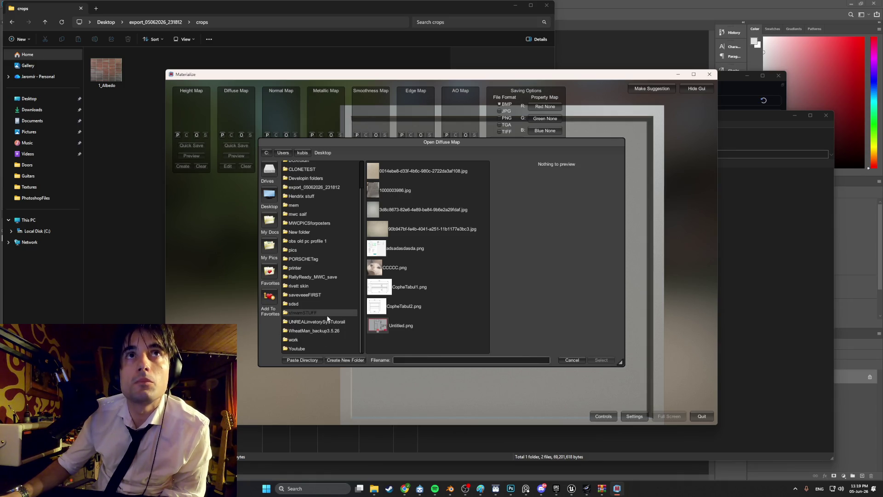
scroll(327, 275, "up", 1)
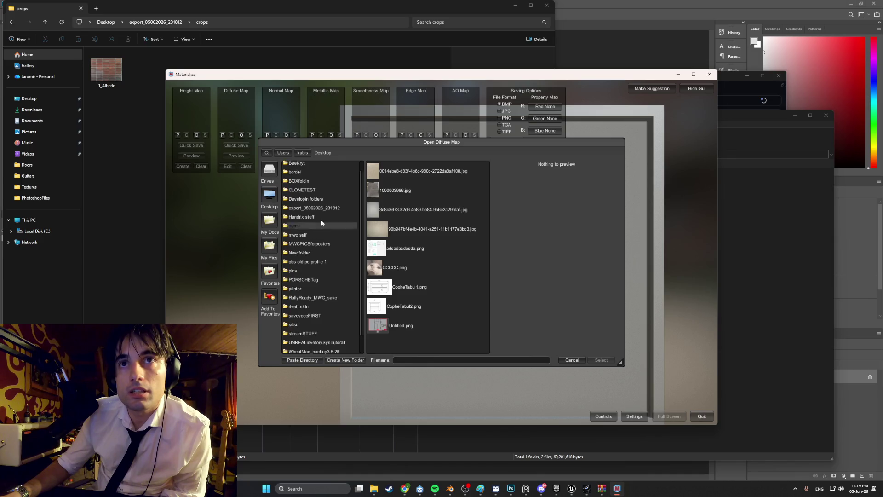
double_click(322, 207)
double_click(311, 173)
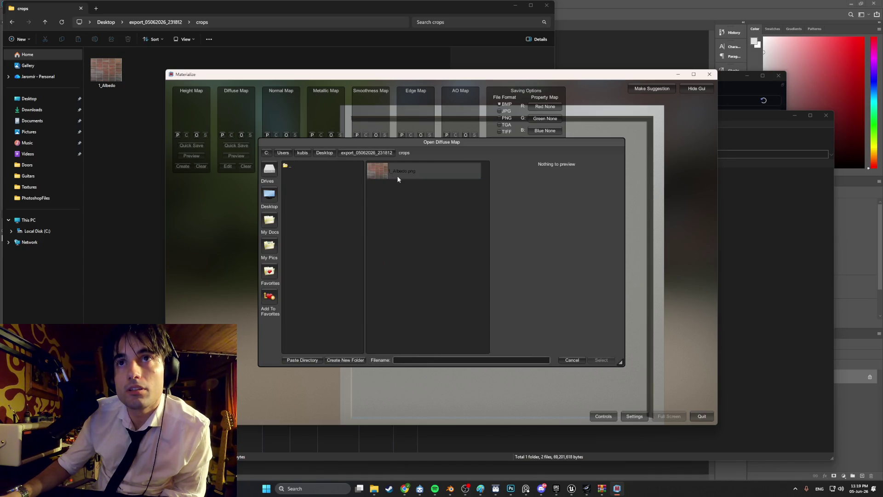
left_click(378, 172)
double_click(378, 173)
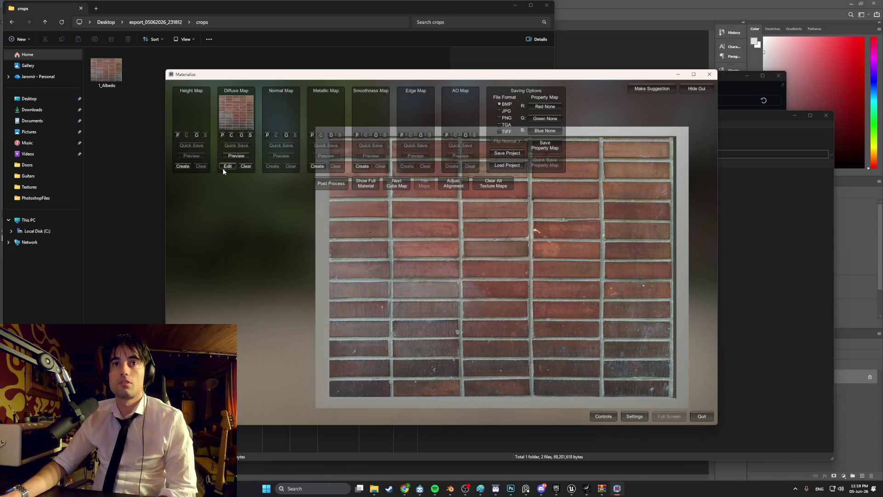
Generate the Height Map and then the Normal Map from the brick diffuse texture.
left_click(184, 167)
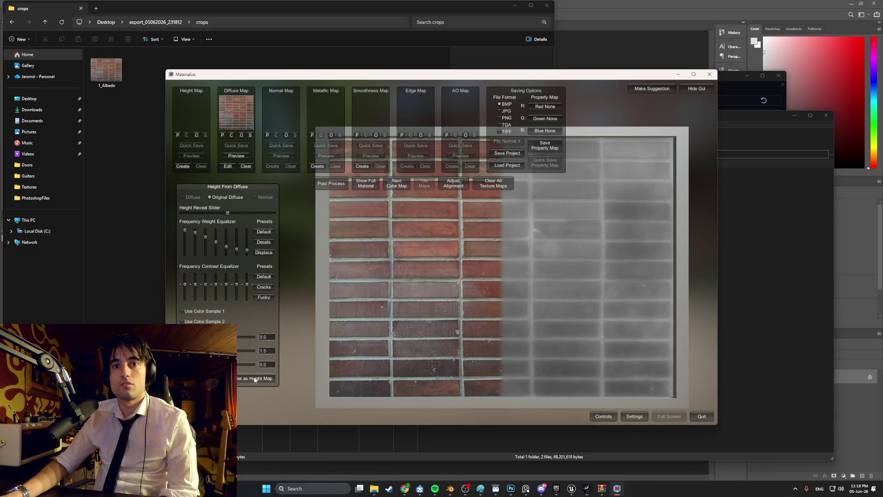
left_click(278, 166)
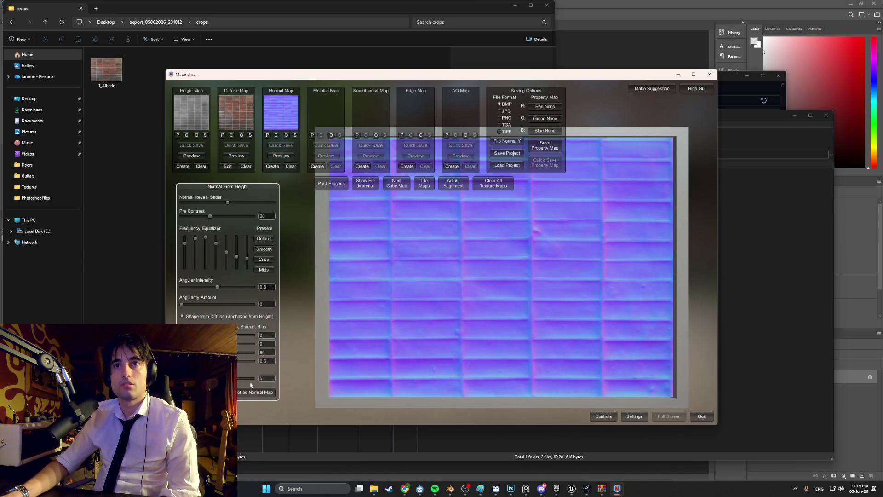
left_click(424, 183)
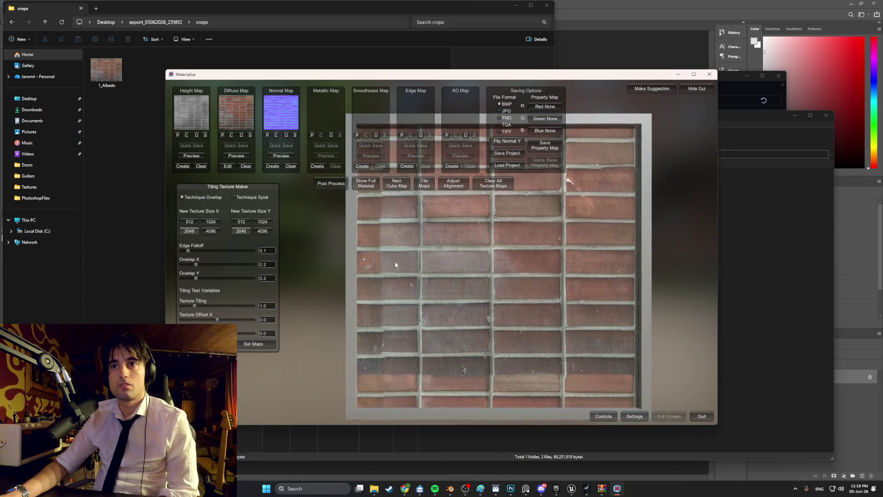
Tune texture tiling, reset the horizontal offset to 0, and increase the X and Y overlap.
mouse_move(197, 307)
left_mouse_down()
mouse_move(243, 307)
mouse_move(222, 307)
left_mouse_up()
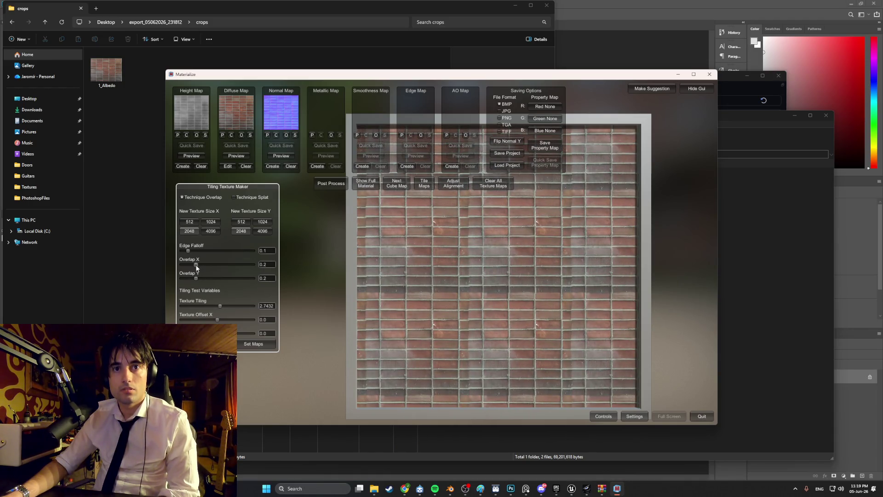
left_click(219, 321)
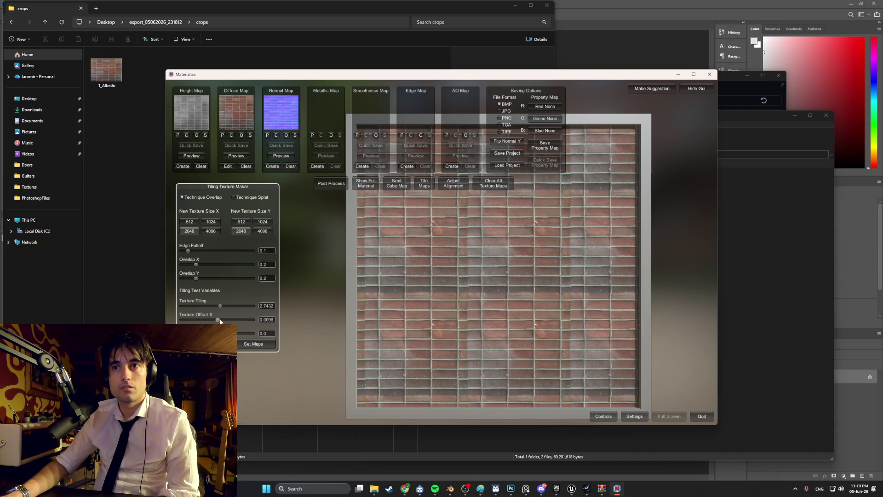
left_click_drag(197, 267, 195, 278)
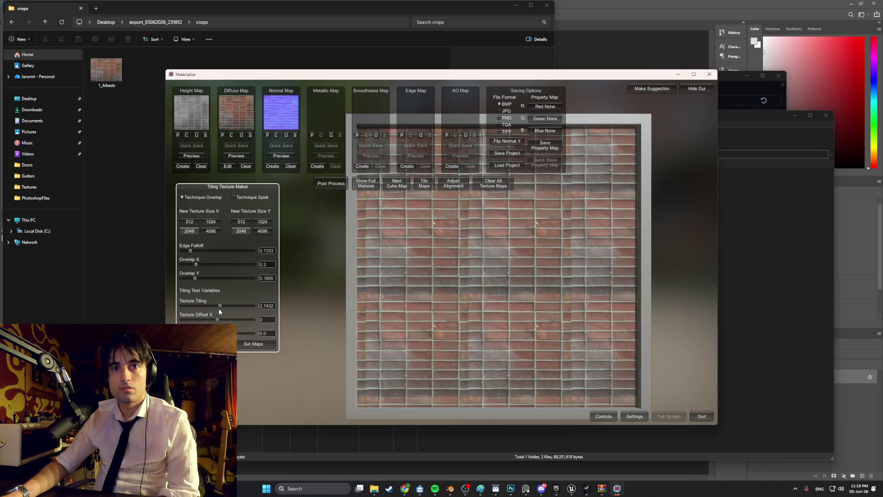
left_click_drag(218, 333, 250, 328)
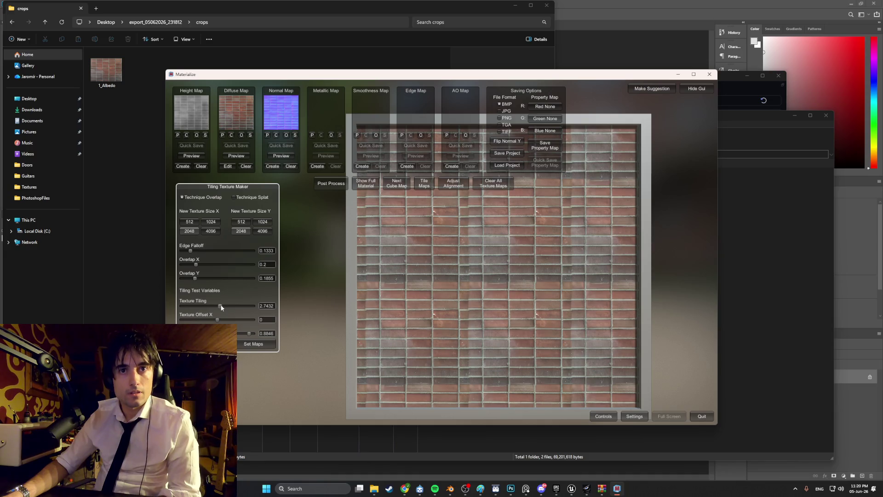
mouse_move(220, 305)
left_mouse_down()
mouse_move(258, 310)
mouse_move(242, 305)
mouse_move(220, 321)
mouse_move(242, 319)
mouse_move(200, 319)
mouse_move(217, 318)
left_mouse_up()
mouse_move(195, 279)
left_mouse_down()
mouse_move(205, 280)
mouse_move(184, 275)
left_mouse_up()
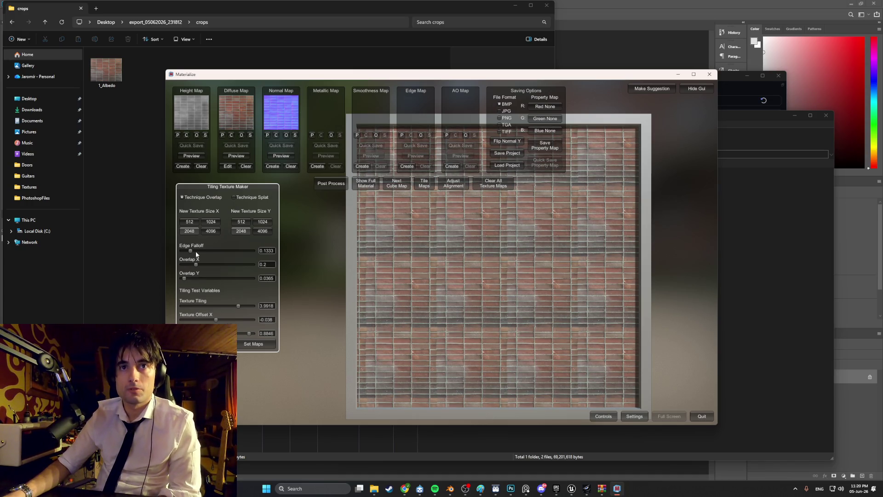
Set output to 512×512, edge falloff 0.4522, vertical overlap 0.0461, then preview the Splat technique.
left_click(192, 222)
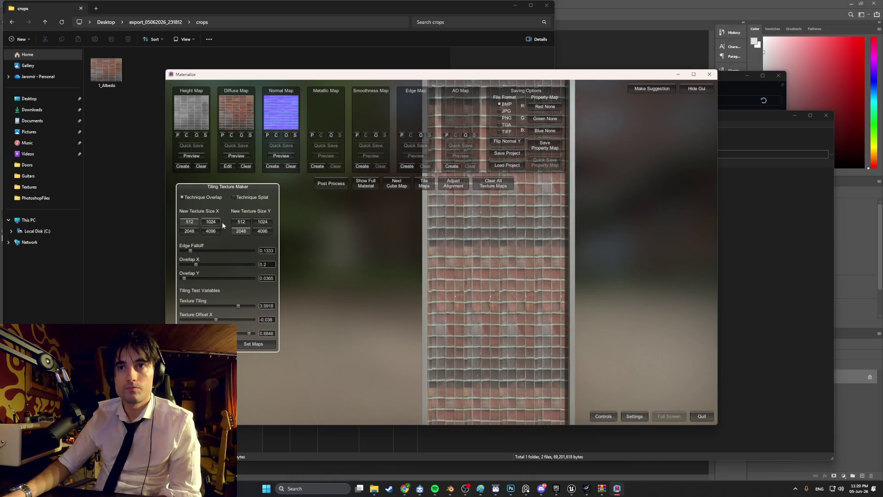
left_click(242, 223)
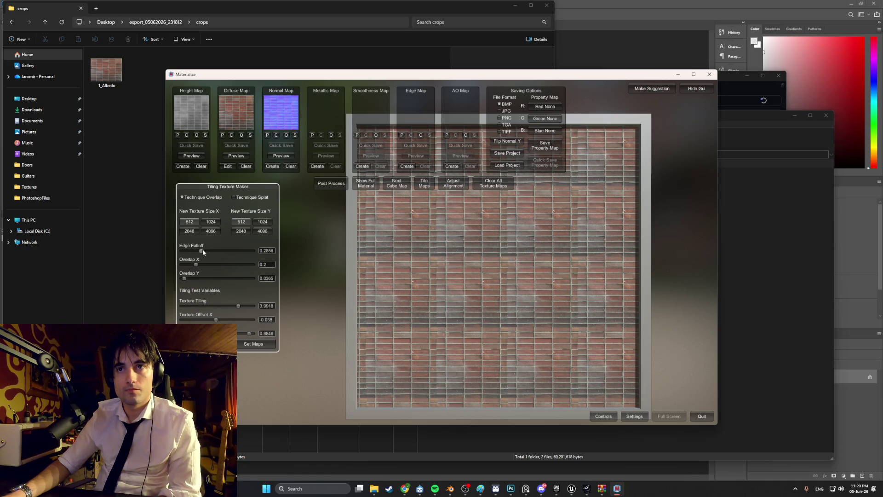
mouse_move(253, 251)
left_mouse_down()
mouse_move(186, 253)
mouse_move(214, 253)
left_mouse_up()
scroll(455, 310, "up", 5)
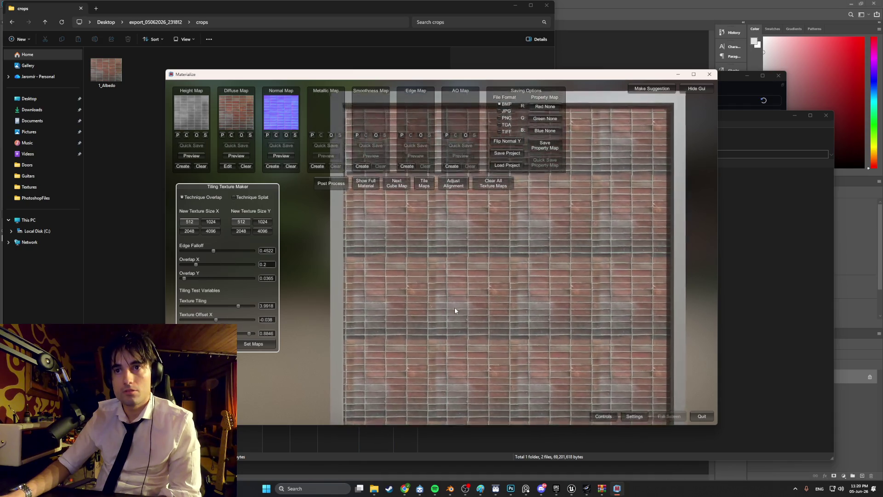
scroll(442, 301, "up", 3)
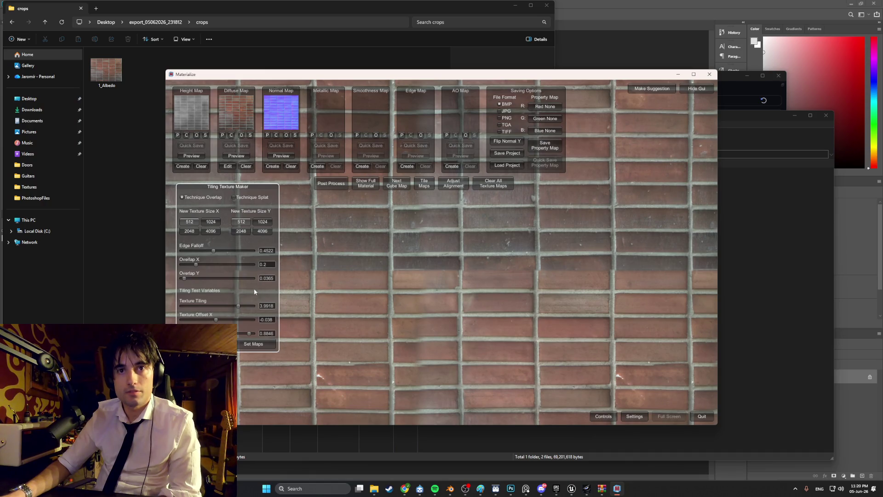
left_click_drag(185, 278, 200, 266)
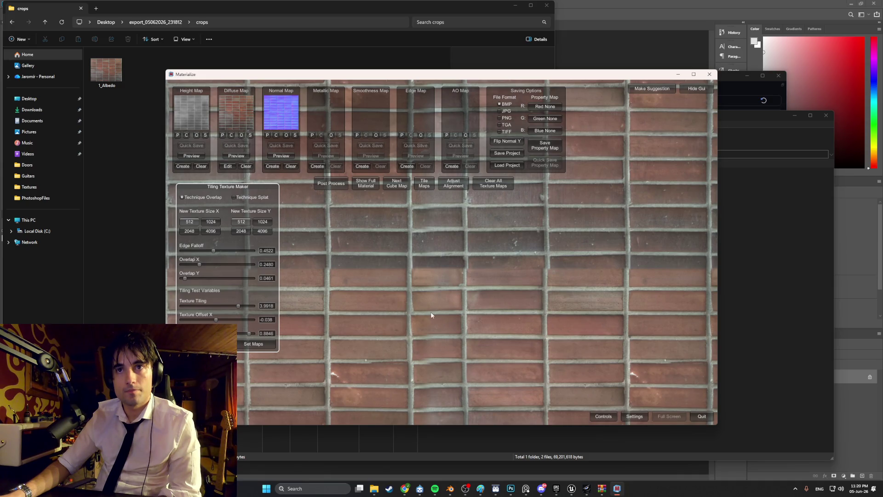
scroll(430, 317, "down", 5)
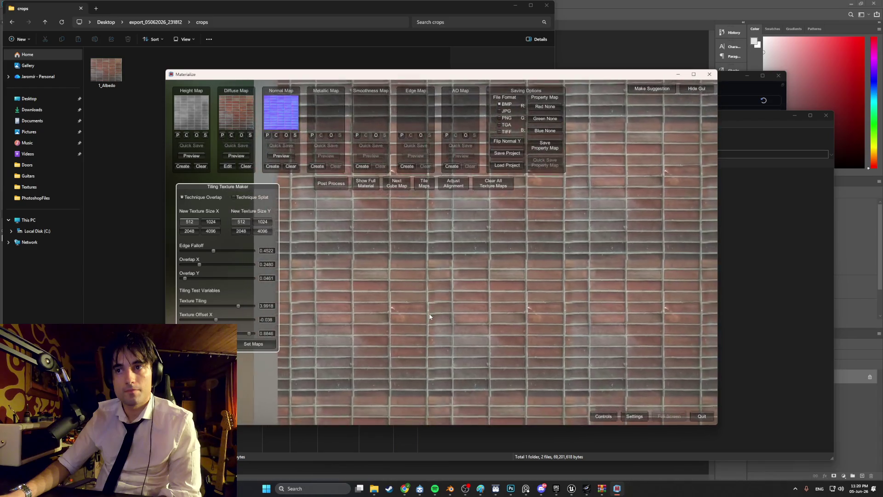
scroll(430, 317, "down", 5)
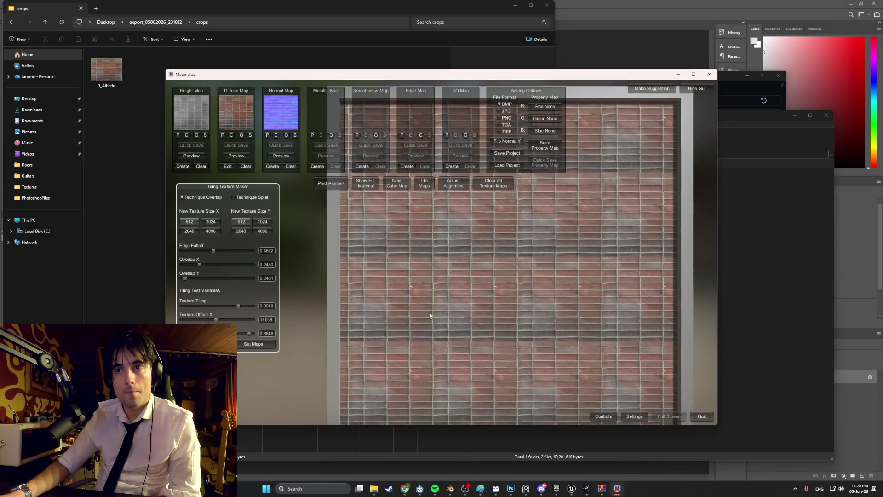
scroll(429, 316, "up", 5)
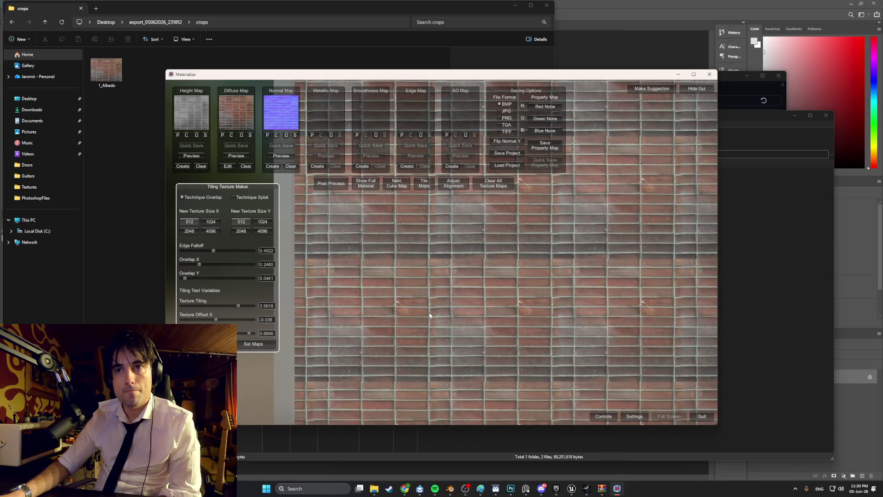
scroll(429, 315, "up", 5)
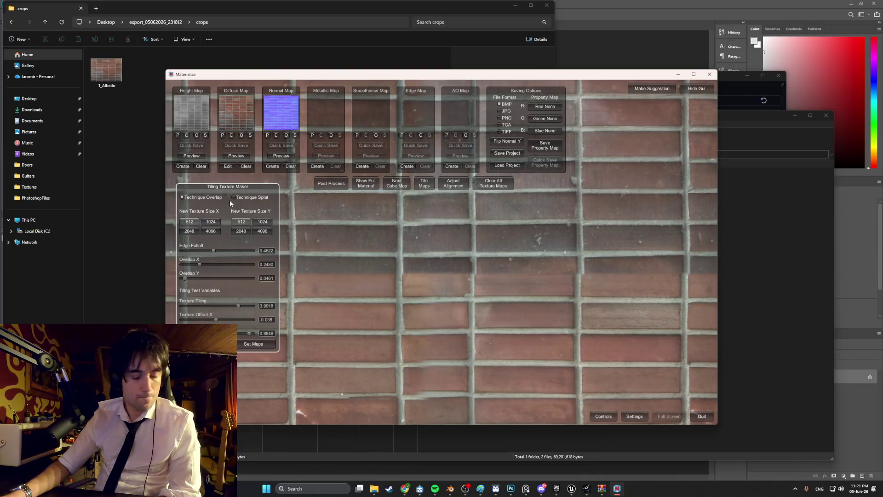
left_click(233, 197)
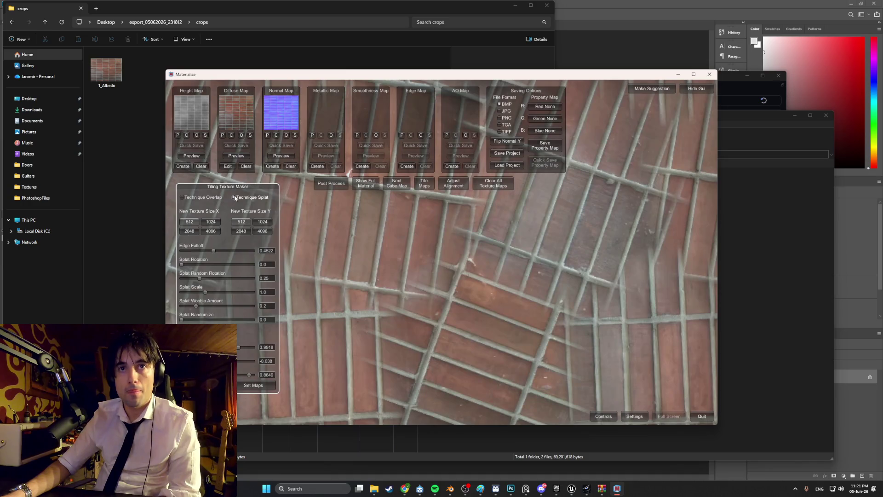
Switch the Tiling Texture Maker technique back from Splat to Overlap.
scroll(402, 303, "down", 5)
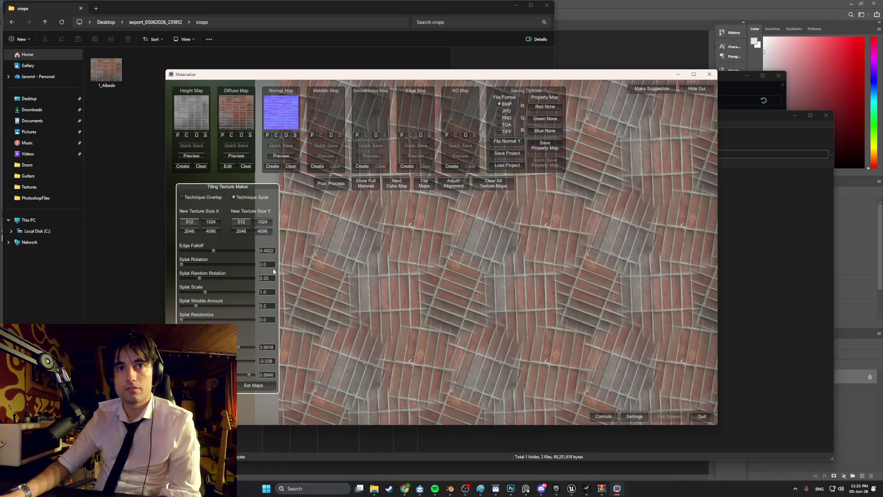
left_click(183, 197)
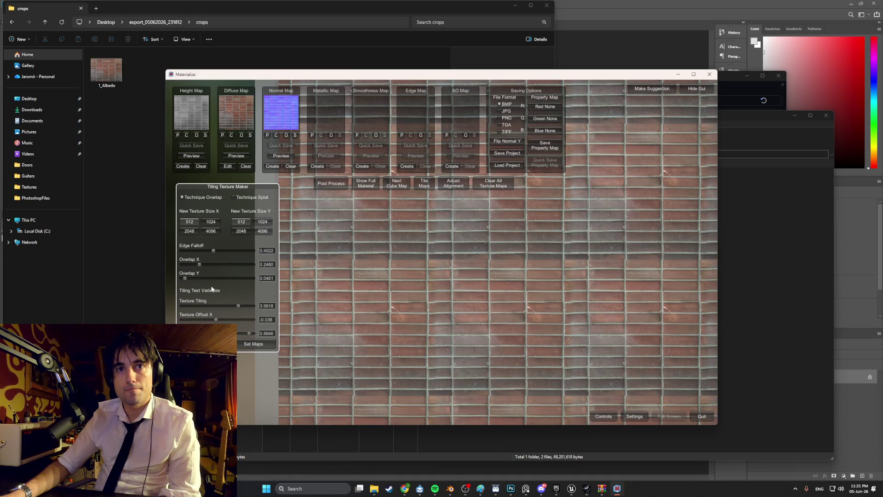
Lower Texture Tiling to 2.7197, apply it to all maps, and bring up Save Property Map.
left_click_drag(238, 307, 219, 304)
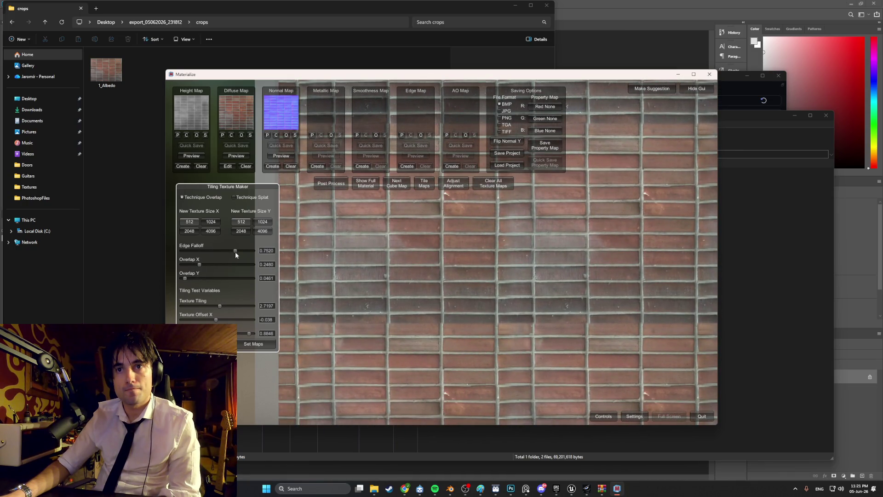
left_click_drag(235, 252, 263, 250)
left_click_drag(236, 192, 209, 191)
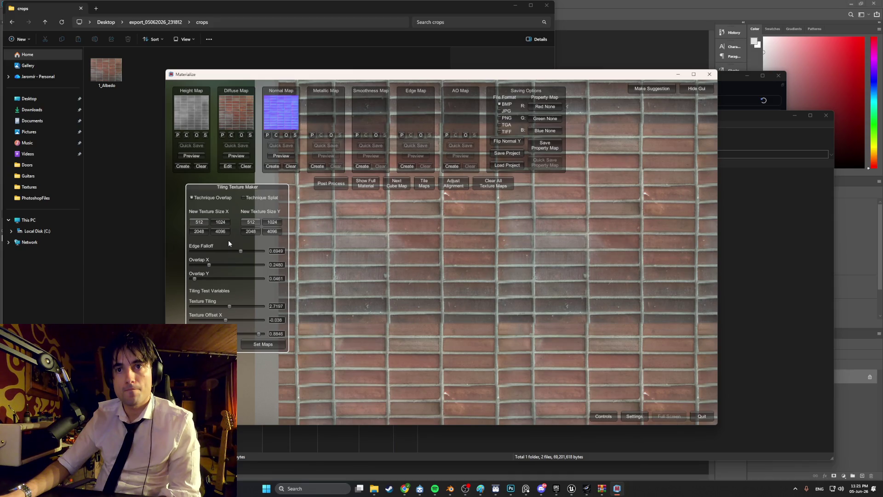
mouse_move(208, 266)
left_mouse_down()
mouse_move(195, 264)
mouse_move(206, 264)
left_mouse_up()
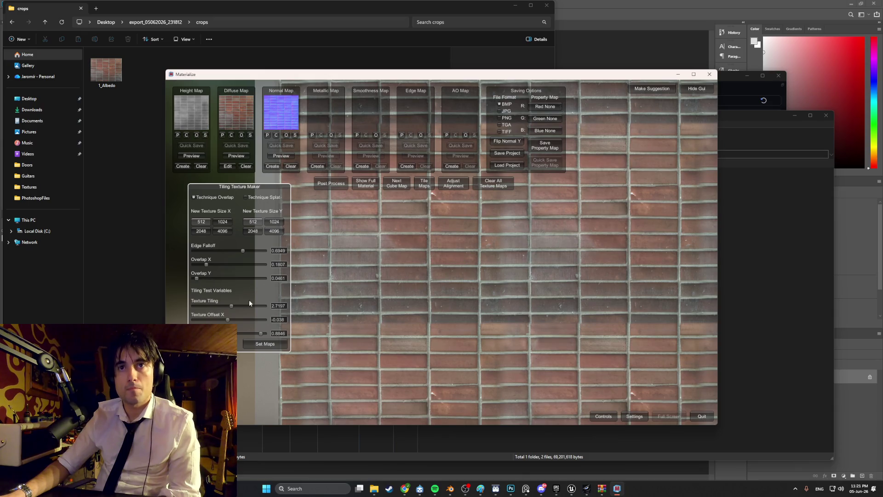
left_click(266, 344)
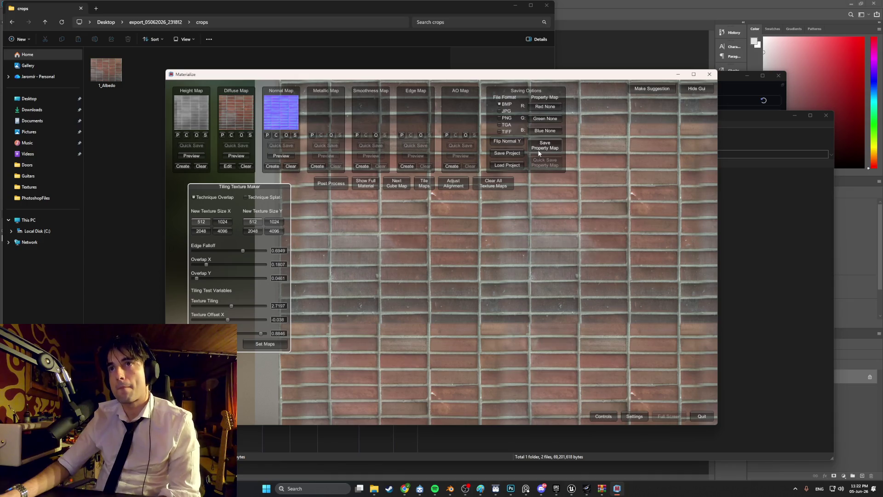
left_click(540, 151)
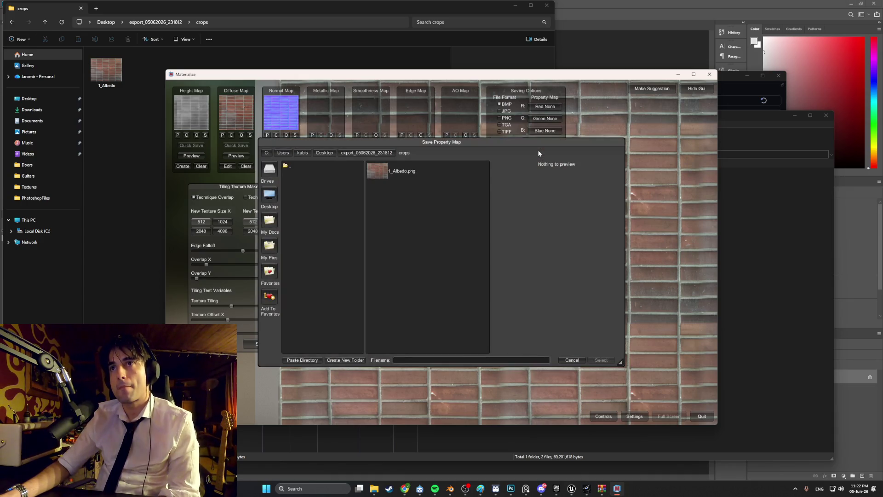
Name the property map file 'bricks' and save it beside 1_Albedo in crops.
left_click(409, 360)
type("bricks")
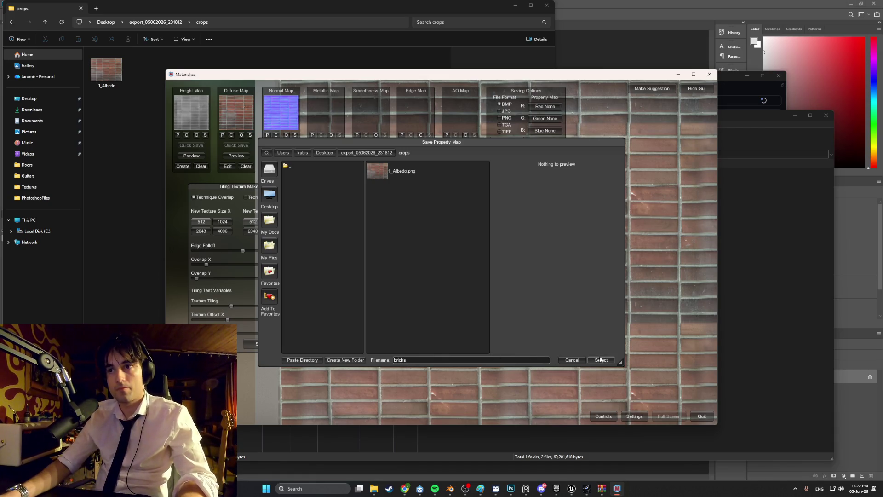
left_click(593, 362)
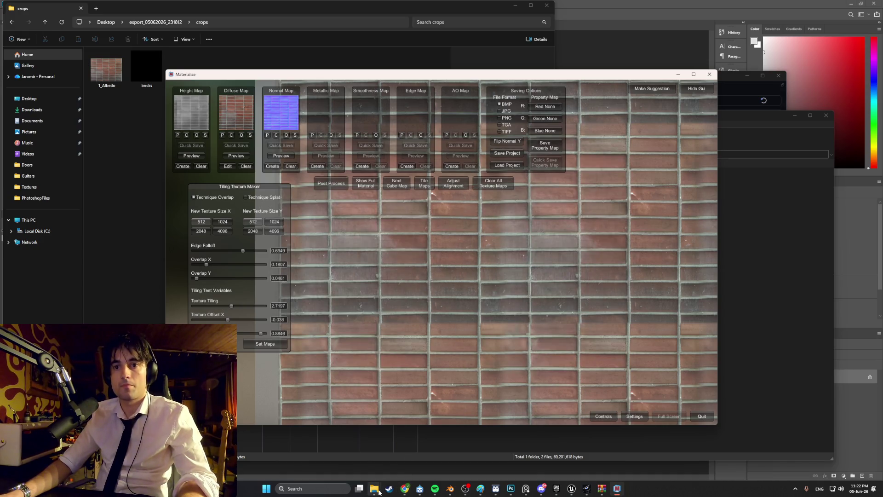
Drag bricks.bmp into Photoshop's Untitled-4, see it comes in all black, then return to Materialize.
double_click(147, 69)
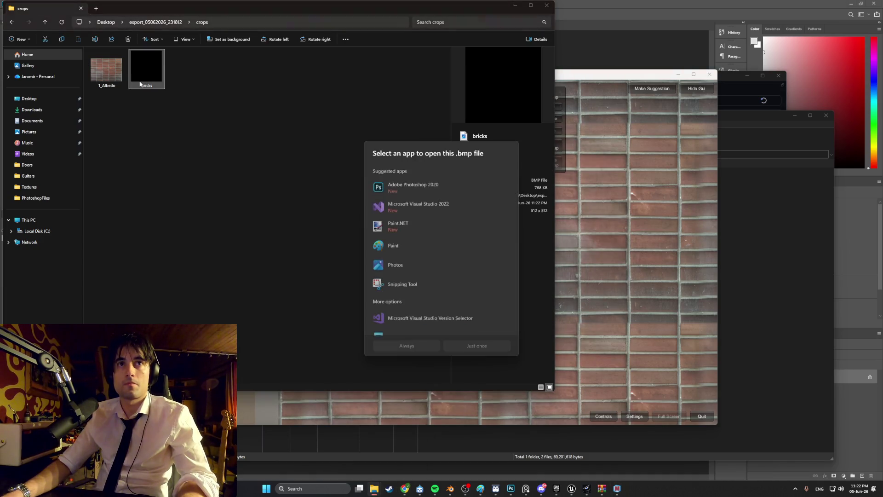
left_click(294, 170)
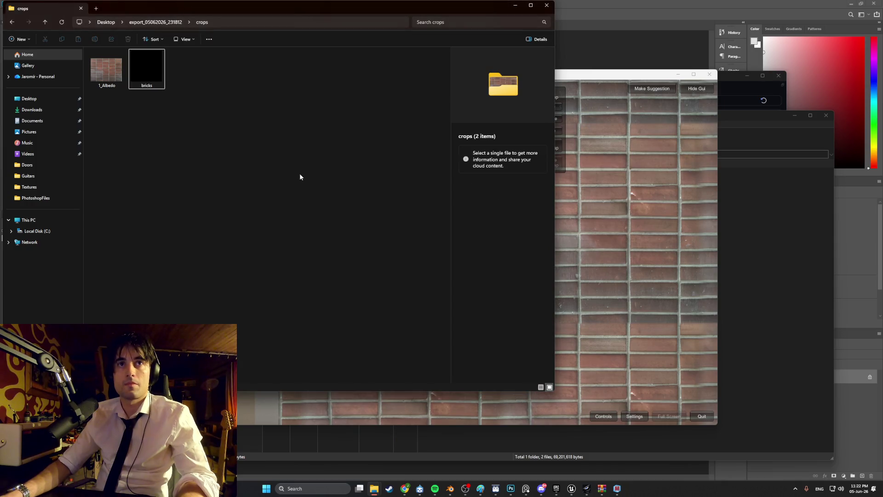
left_click(511, 488)
mouse_move(313, 4)
left_mouse_down()
mouse_move(376, 52)
mouse_move(483, 83)
left_mouse_up()
left_click_drag(146, 69, 534, 366)
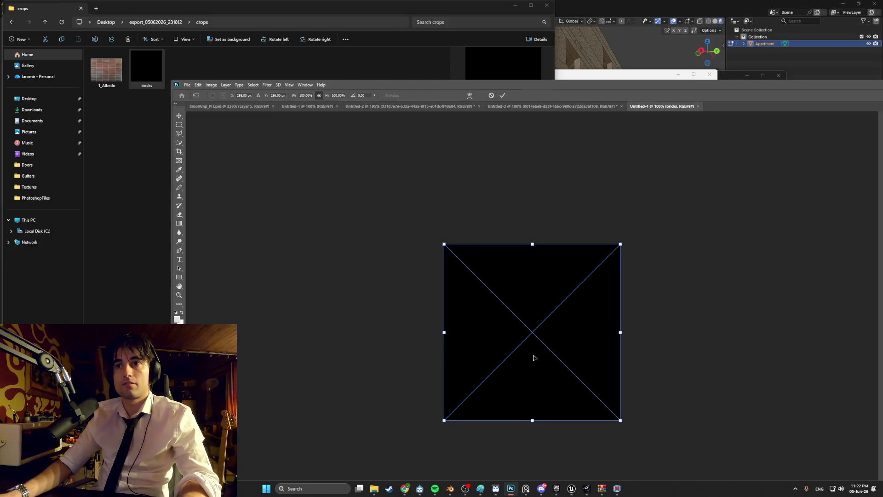
left_click_drag(816, 89, 517, 70)
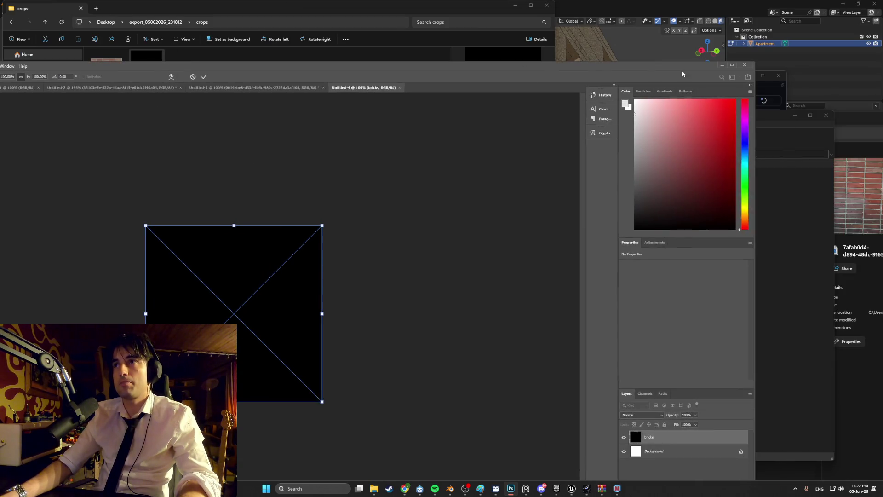
left_click(720, 65)
left_click(632, 153)
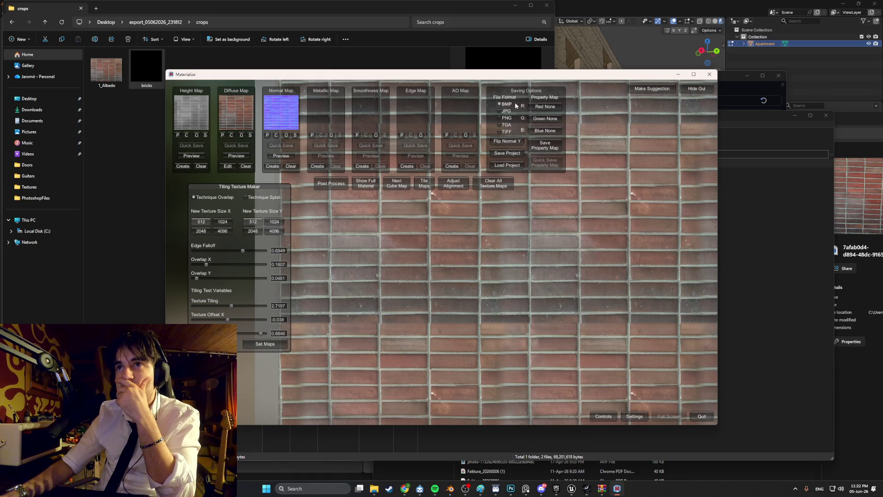
Switch the file format to PNG, save the property map as 'bricks2', then check the red channel setting.
left_click(512, 118)
left_click(540, 147)
left_click(428, 359)
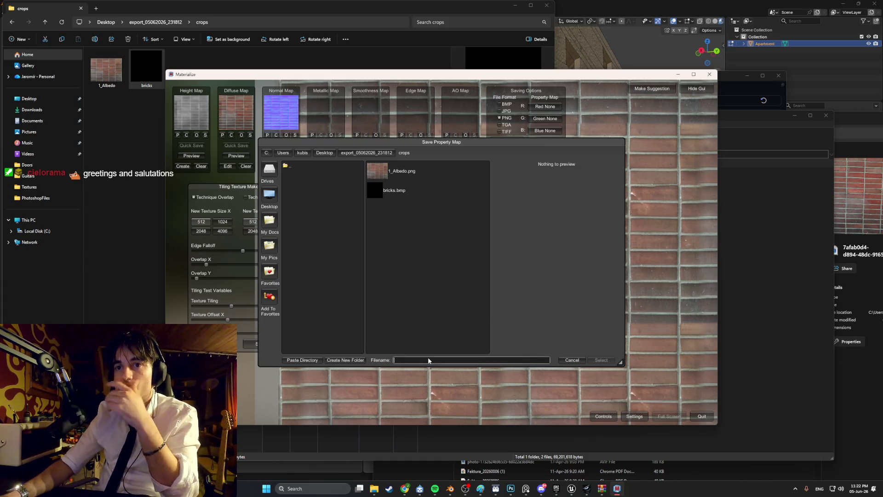
type("bricks2")
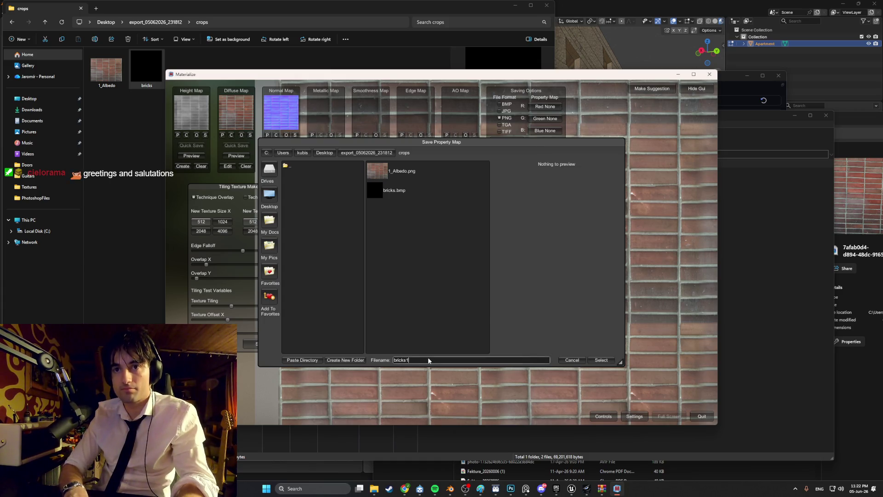
left_click(600, 361)
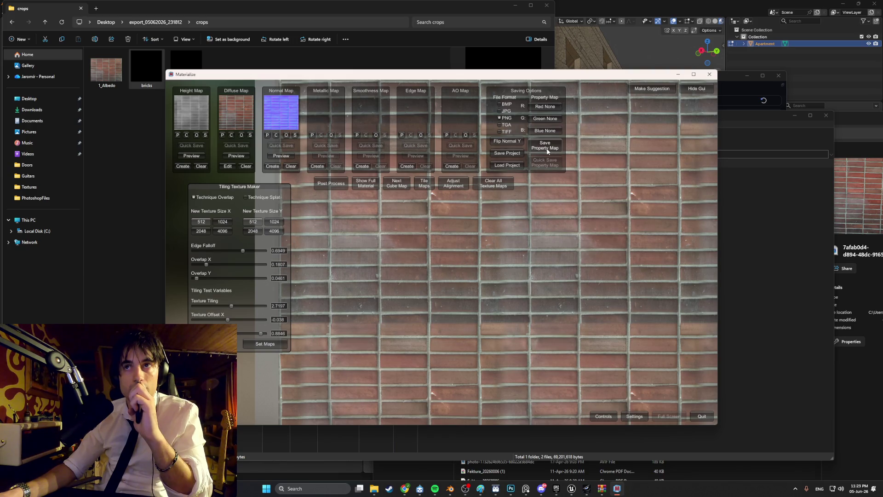
left_click(557, 108)
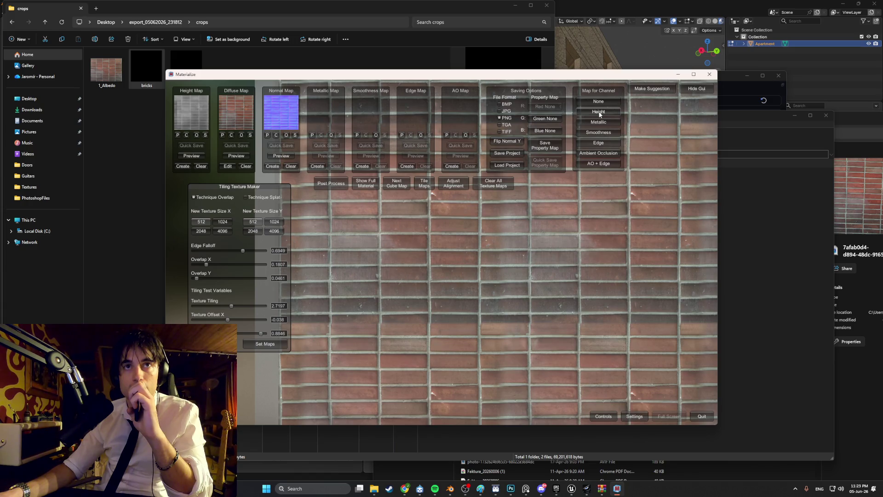
Put Height in the red channel and save the property map as 1_Normal.
left_click(599, 113)
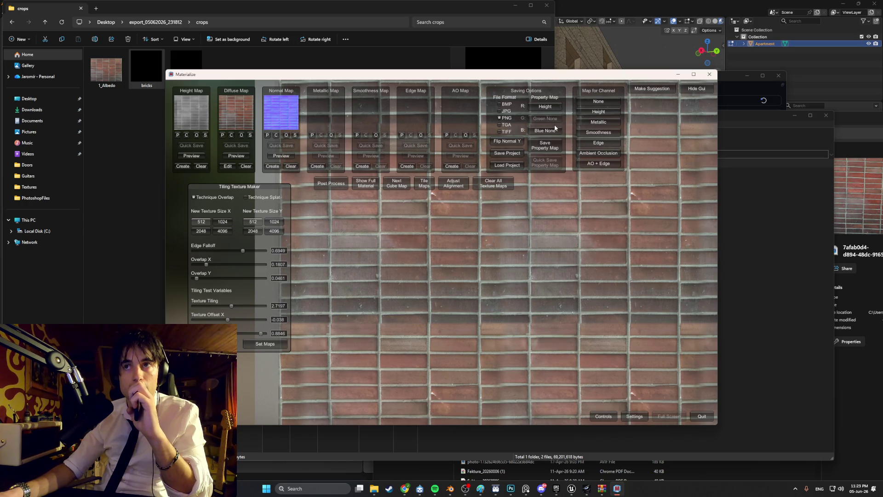
left_click(544, 144)
type("1_Normal")
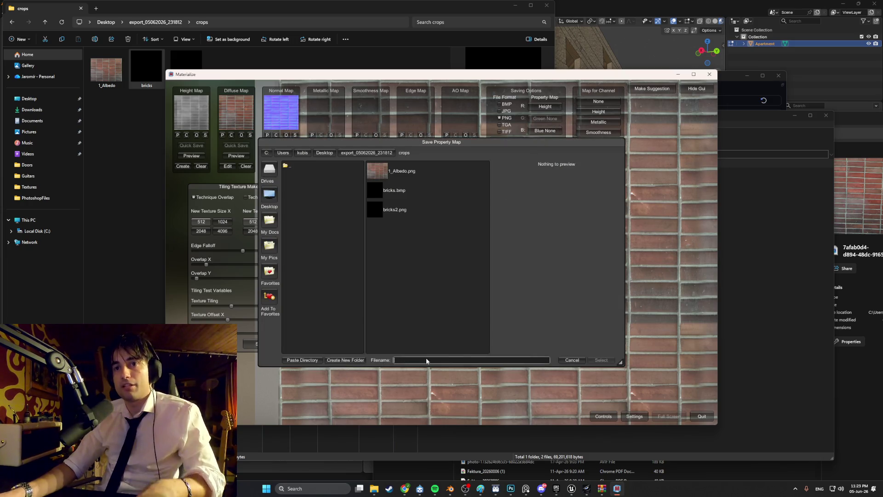
left_click(599, 360)
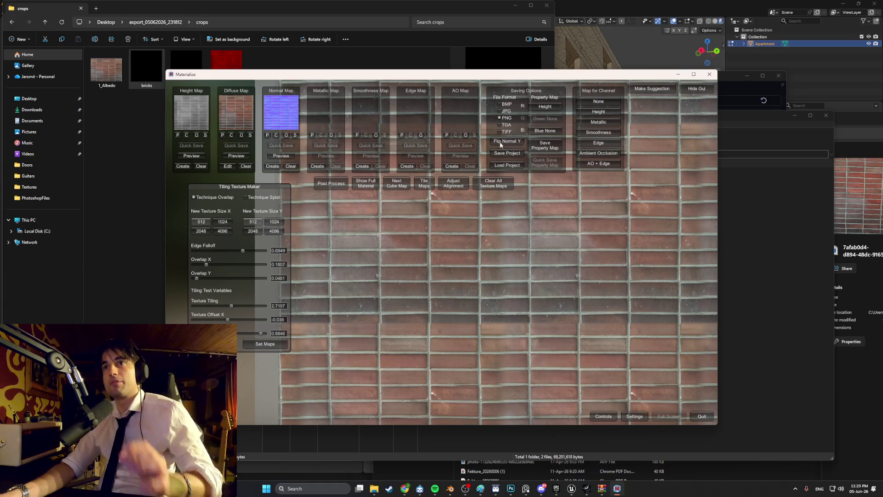
Assign AO + Edge to the green channel and start a Metallic map from the diffuse.
left_click(542, 131)
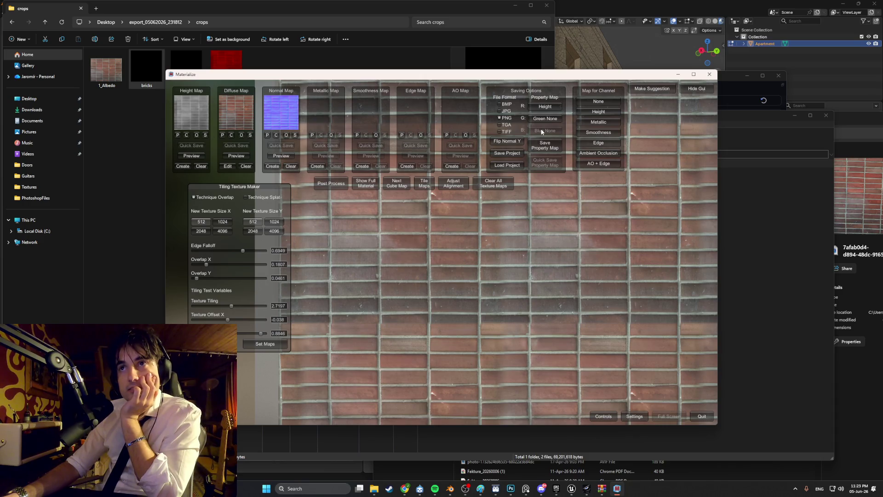
left_click(546, 109)
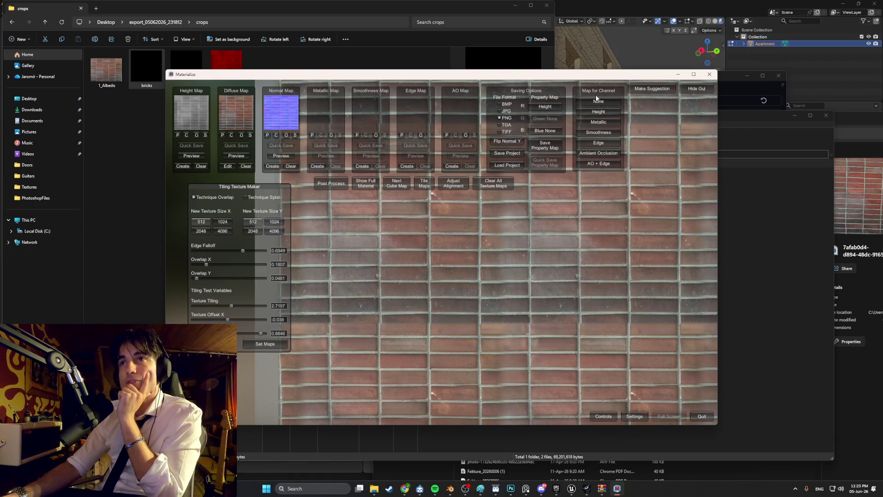
left_click(598, 164)
left_click(559, 131)
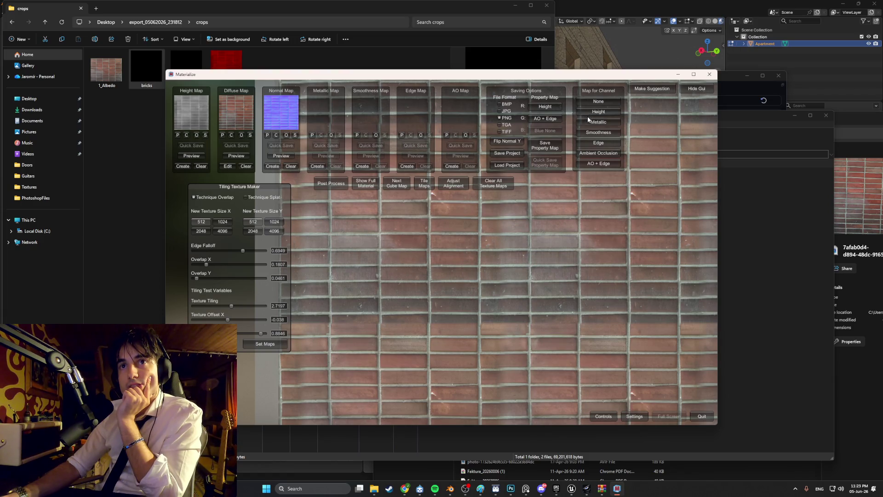
left_click(316, 166)
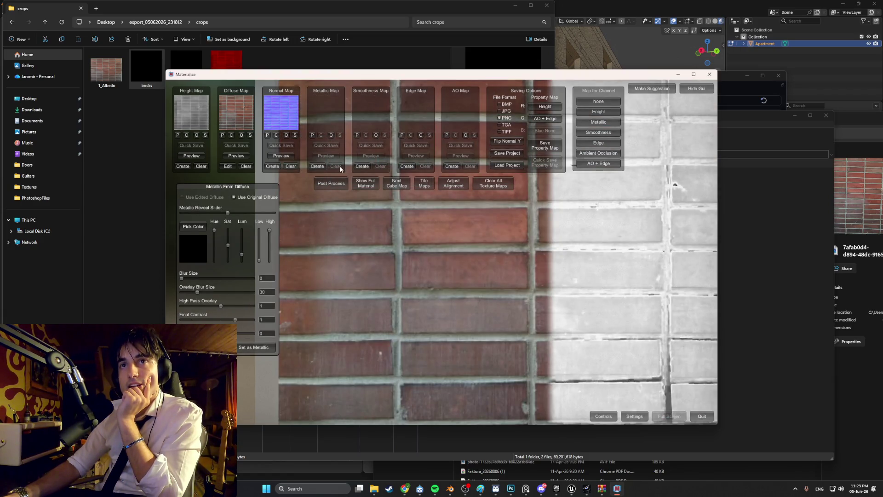
Generate the smoothness, edge and AO maps, then review the metallic settings and diffuse bricks.
left_click(362, 166)
left_click(407, 166)
left_click(452, 166)
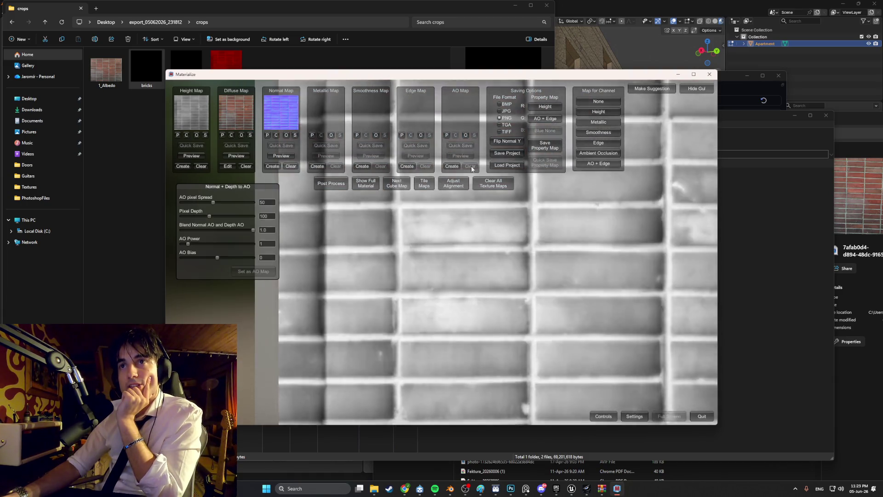
left_click(507, 165)
left_click(569, 360)
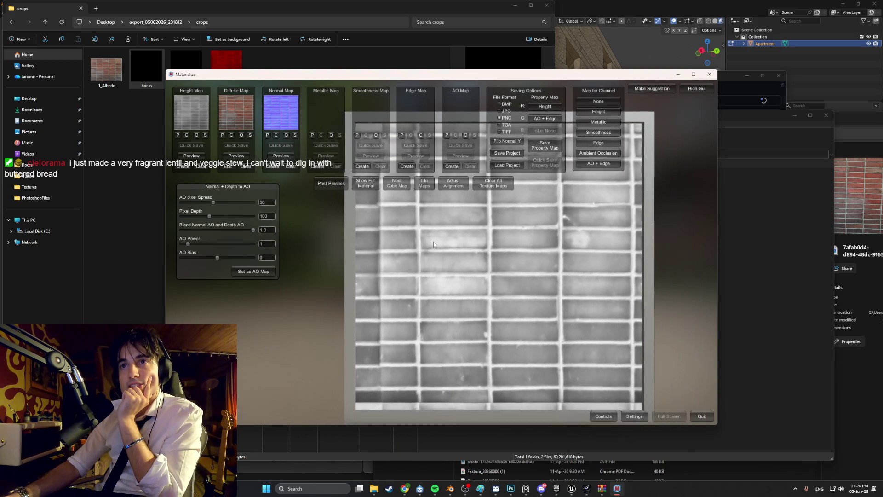
scroll(434, 244, "up", 3)
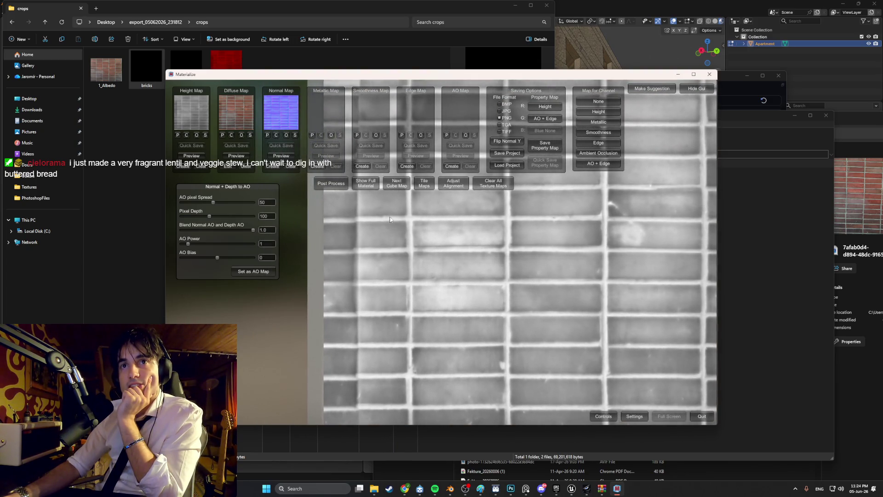
left_click(363, 165)
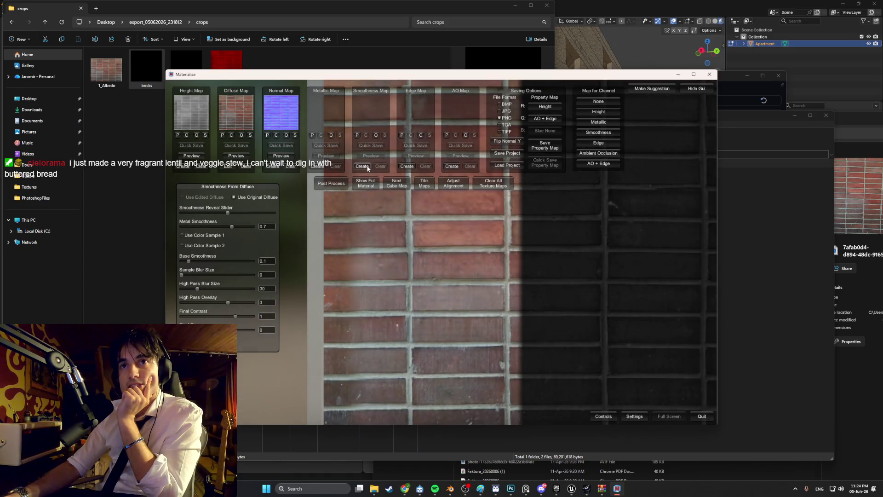
scroll(542, 262, "down", 3)
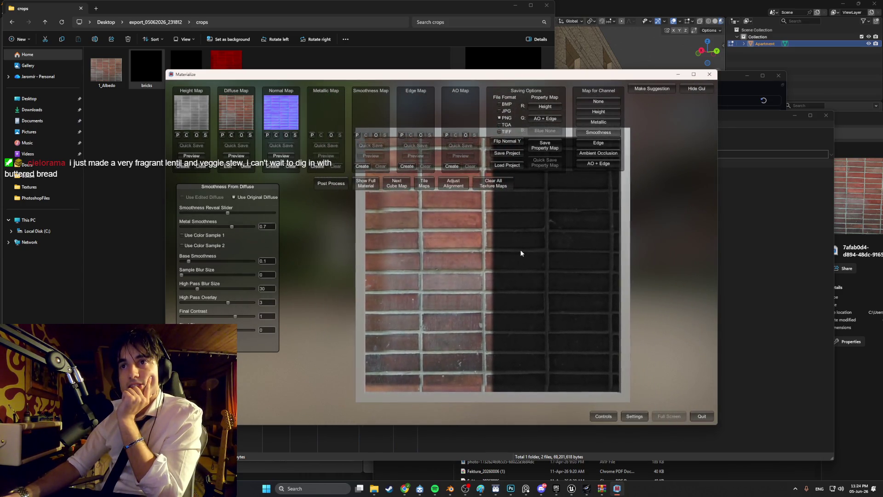
scroll(520, 254, "up", 3)
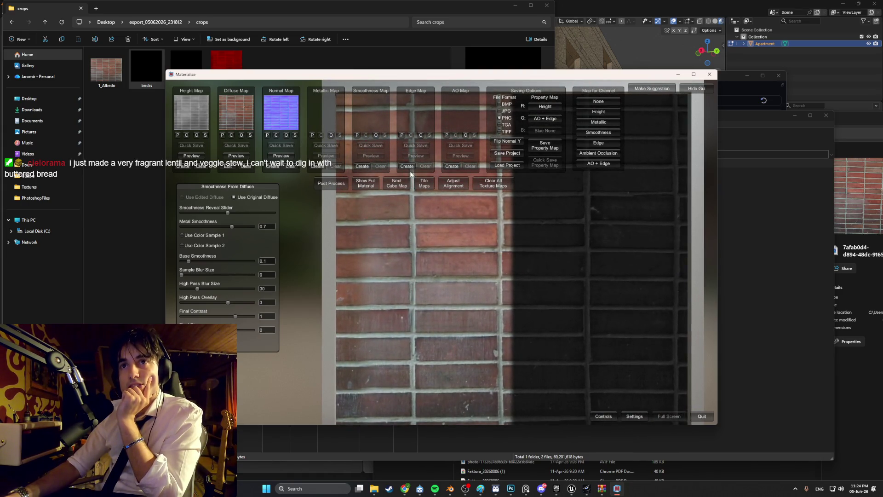
left_click(318, 166)
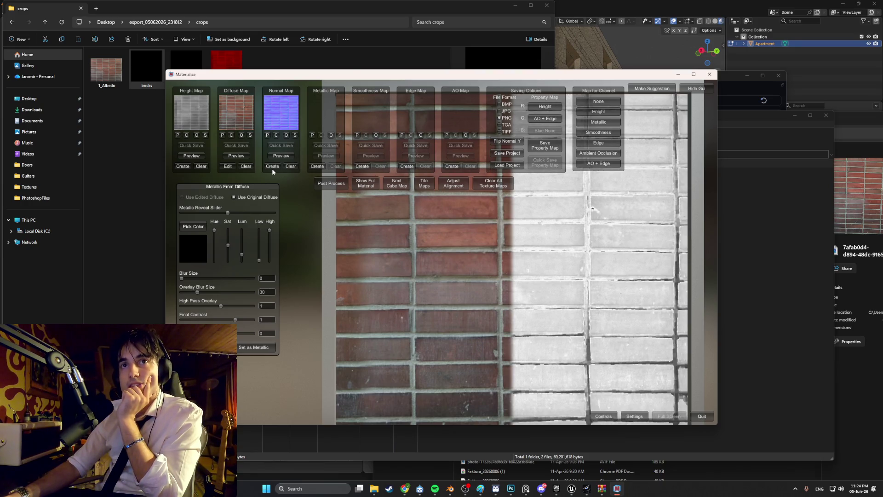
left_click(241, 157)
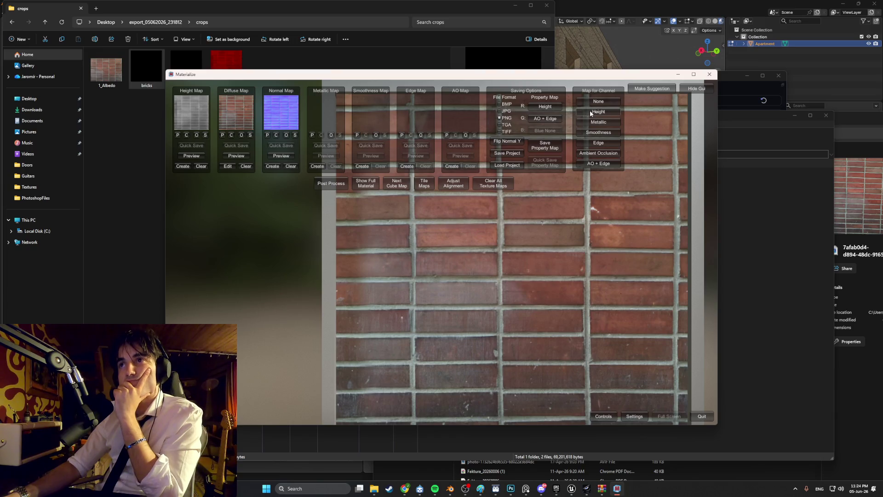
Set the green and blue channels to None and PNG output, ready to save the project.
left_click(551, 119)
left_click(588, 102)
left_click(552, 131)
left_click(593, 102)
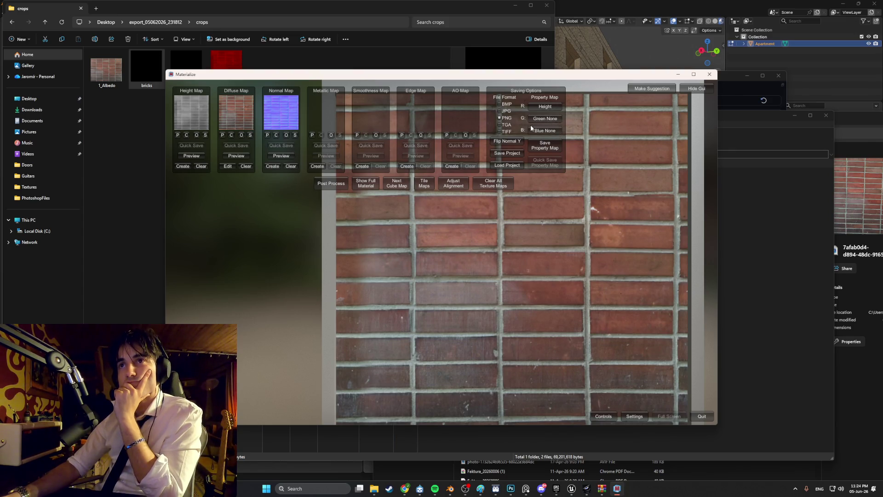
left_click(500, 125)
left_click(503, 121)
left_click(506, 153)
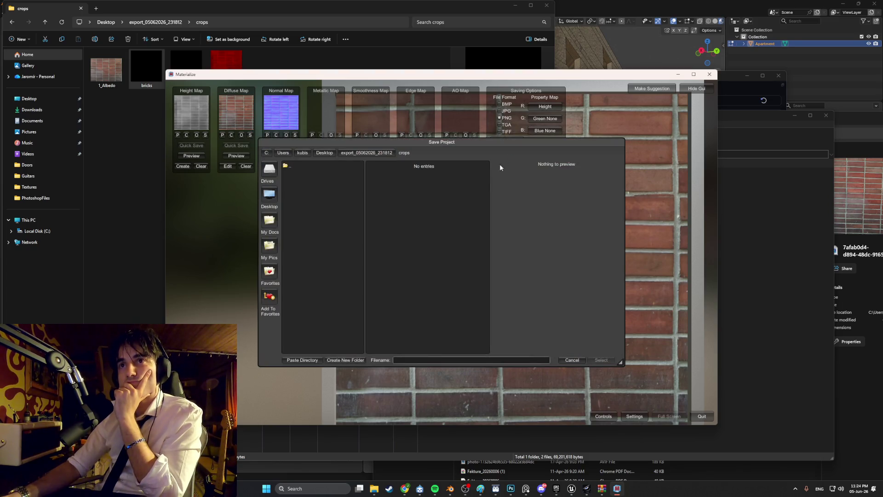
Save the project as gdttret in Desktop > export_05062026_231812 > crops, then move Materialize aside.
left_click(423, 360)
type("gdttret")
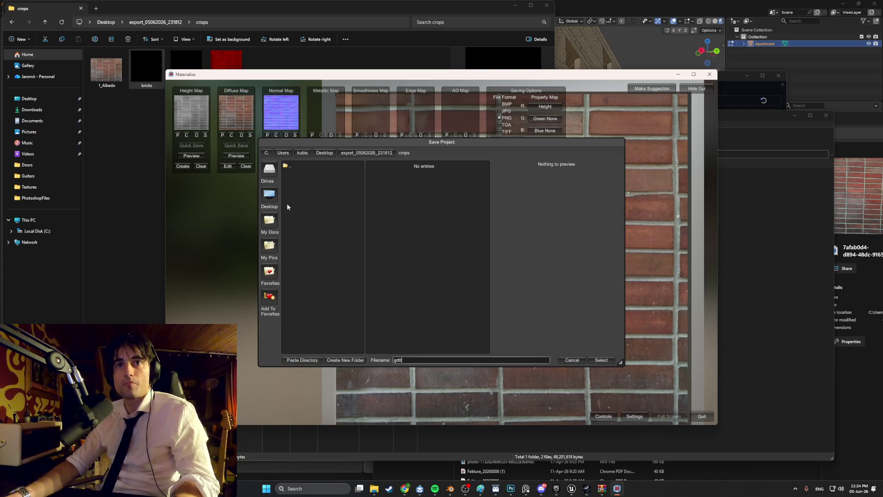
left_click(269, 194)
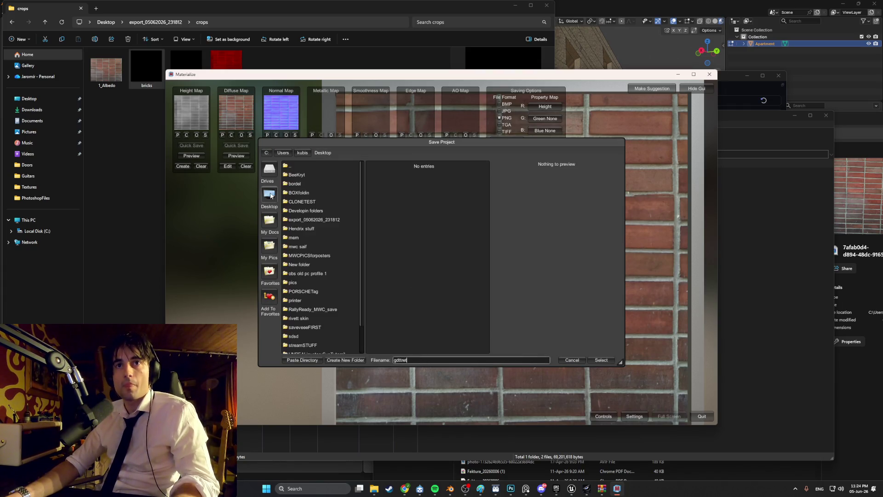
double_click(335, 220)
double_click(314, 175)
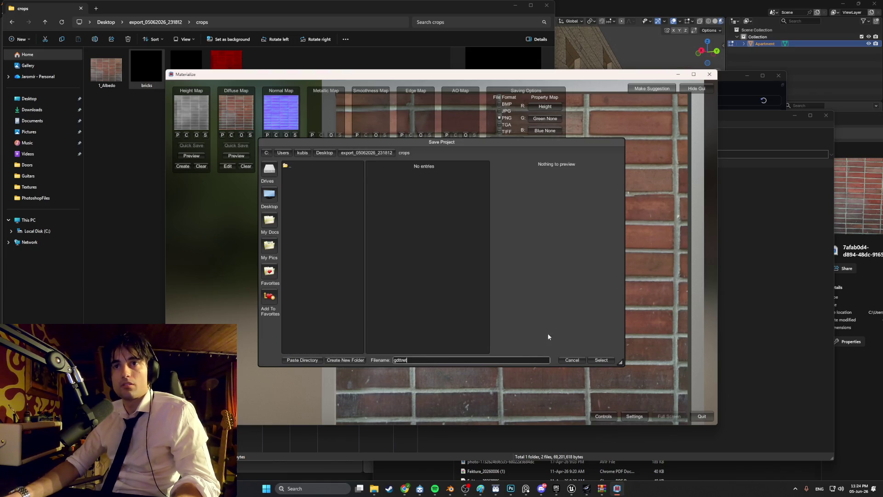
left_click(594, 361)
left_click_drag(266, 75, 323, 123)
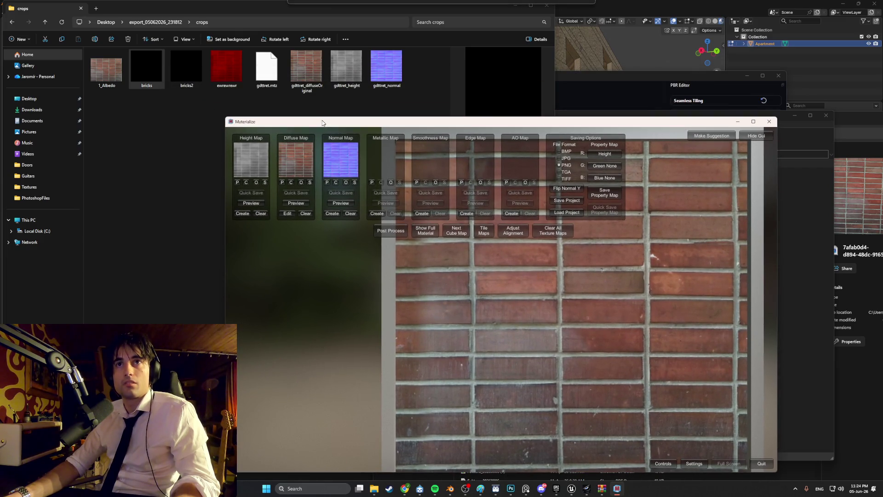
left_click(305, 65)
Preview gdttret_diffuseOriginal in the crops folder, minimise Materialize and return to Photoshop.
left_click(328, 70)
left_click(305, 69)
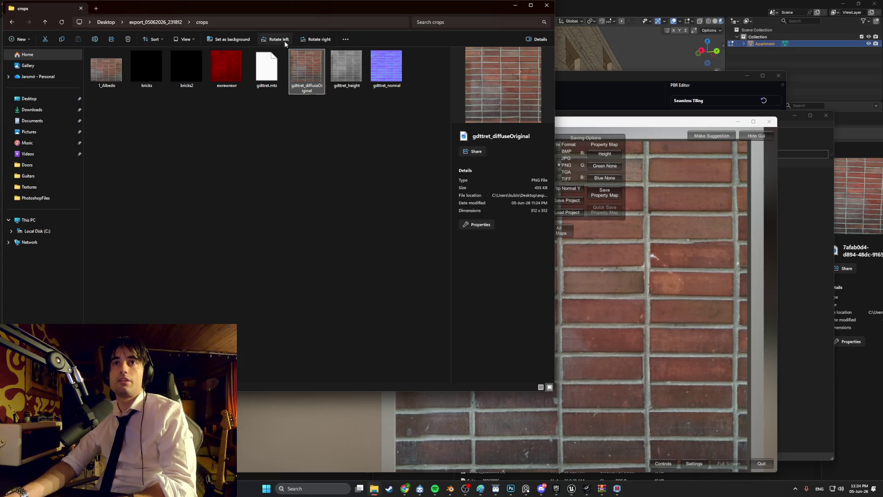
mouse_move(315, 17)
left_mouse_down()
mouse_move(552, 104)
mouse_move(539, 101)
left_mouse_up()
mouse_move(420, 114)
left_mouse_down()
mouse_move(422, 196)
mouse_move(406, 226)
left_mouse_up()
left_click(741, 125)
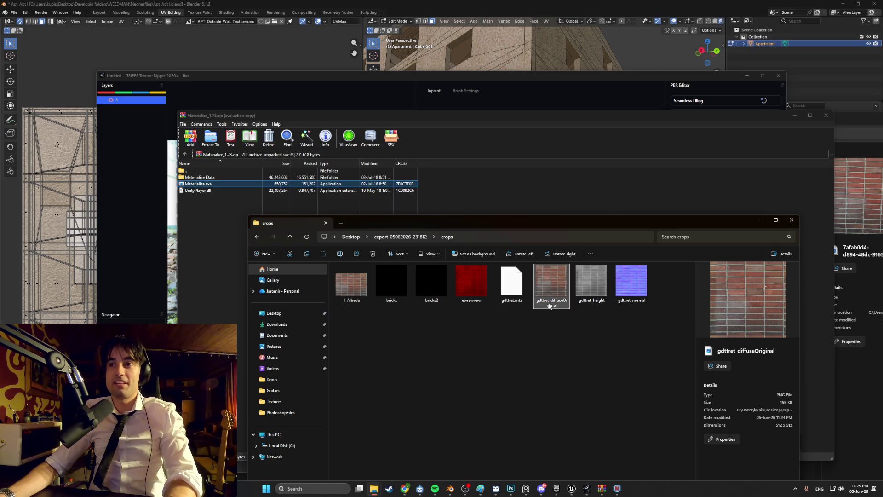
left_click(511, 489)
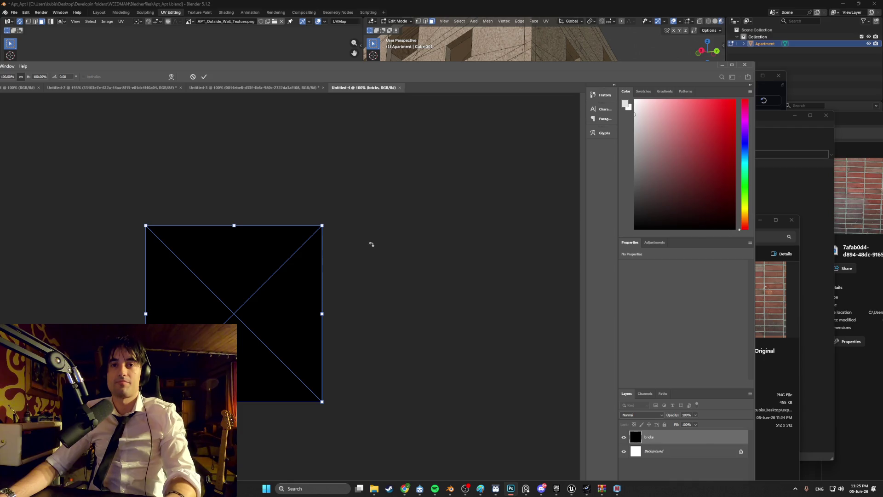
Cancel the black bricks placement and place gdttret_diffuseOriginal onto the Untitled-4 canvas instead.
key("Escape")
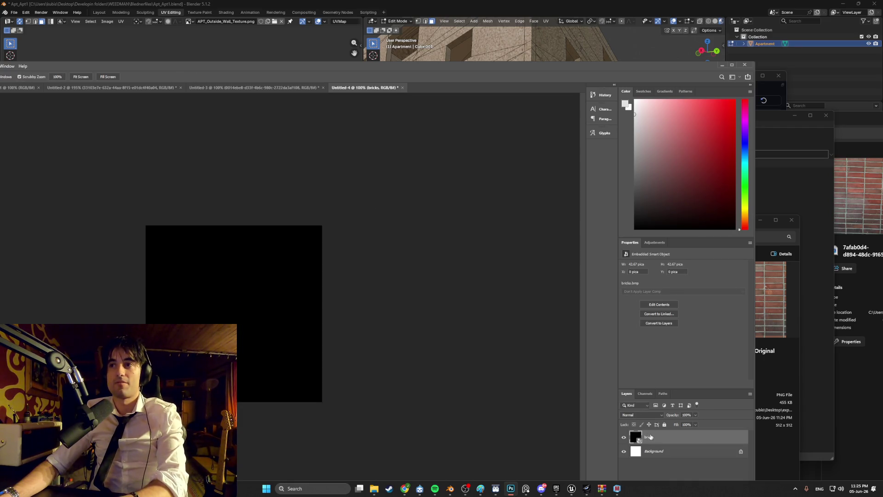
left_click(766, 327)
left_click_drag(551, 283, 309, 214)
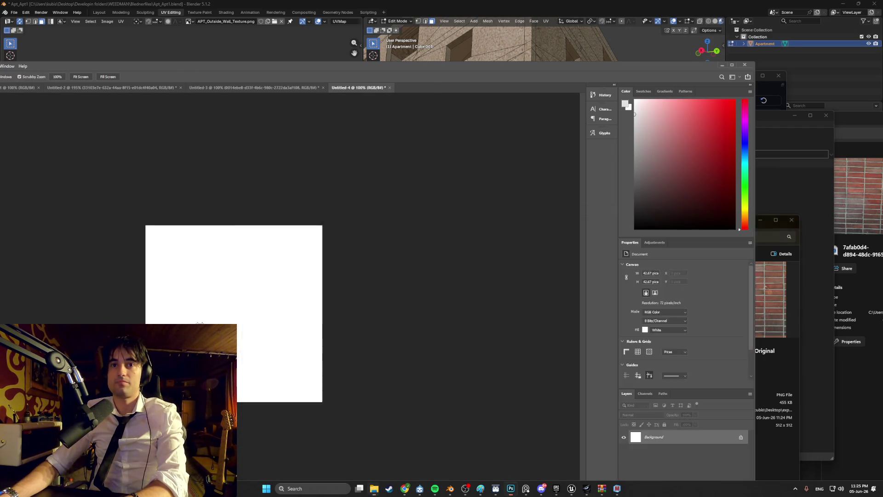
double_click(384, 66)
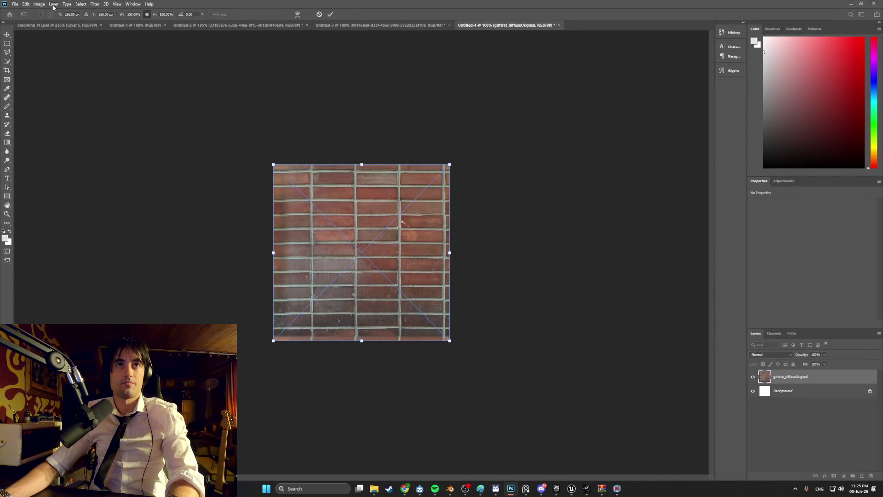
left_click(106, 4)
left_click(106, 4)
left_click(95, 4)
left_click(95, 4)
key("Return")
Apply Filter > Pixelate > Mosaic with a cell size of 5 to the brick layer.
key("z")
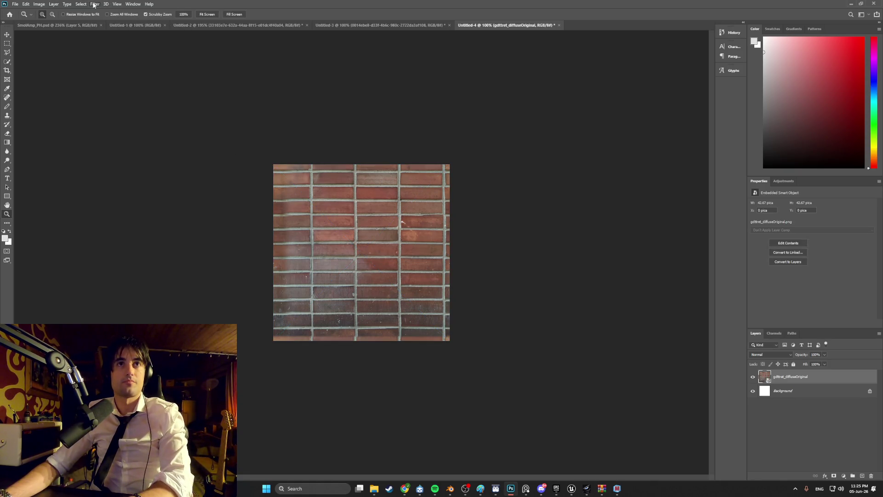
left_click(95, 4)
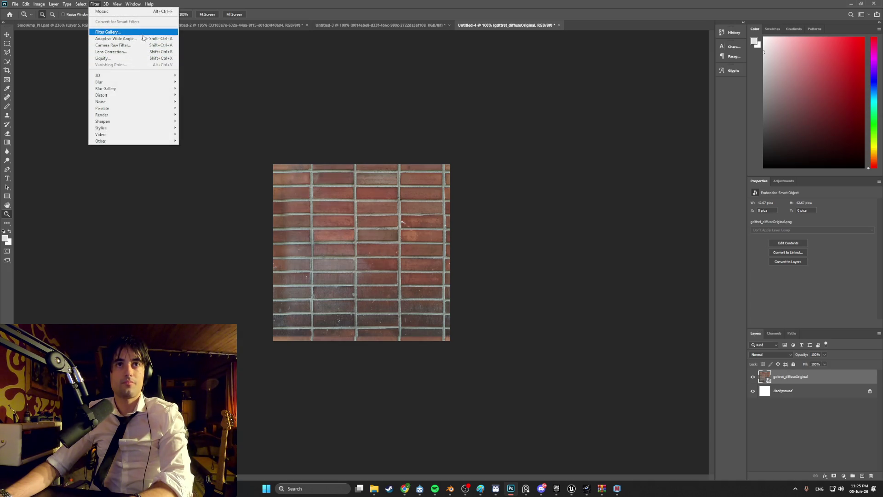
mouse_move(154, 116)
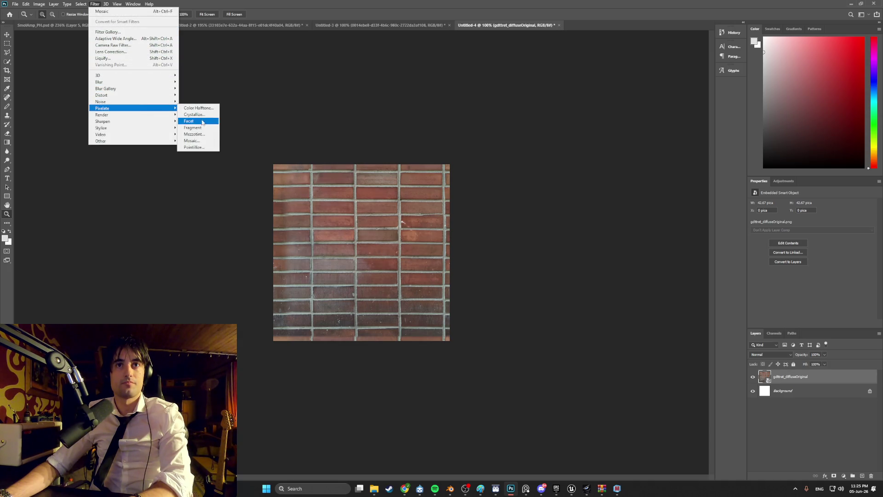
left_click(210, 140)
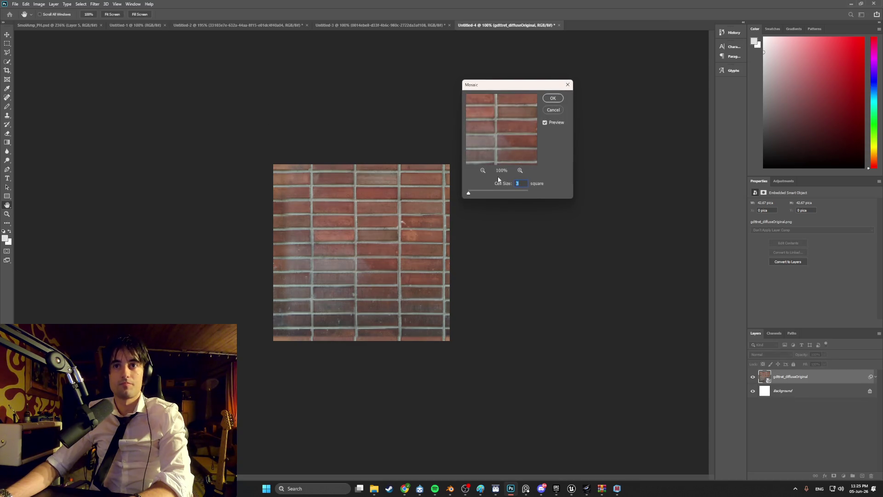
left_click_drag(474, 189, 472, 194)
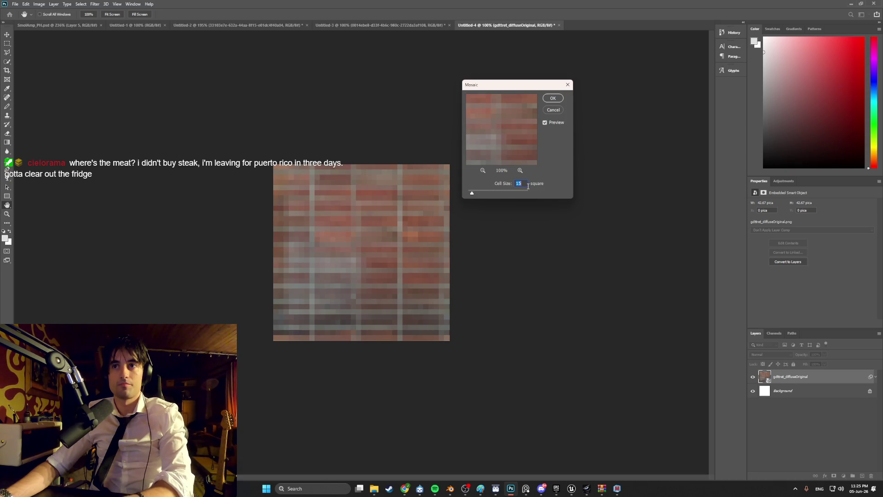
type("1")
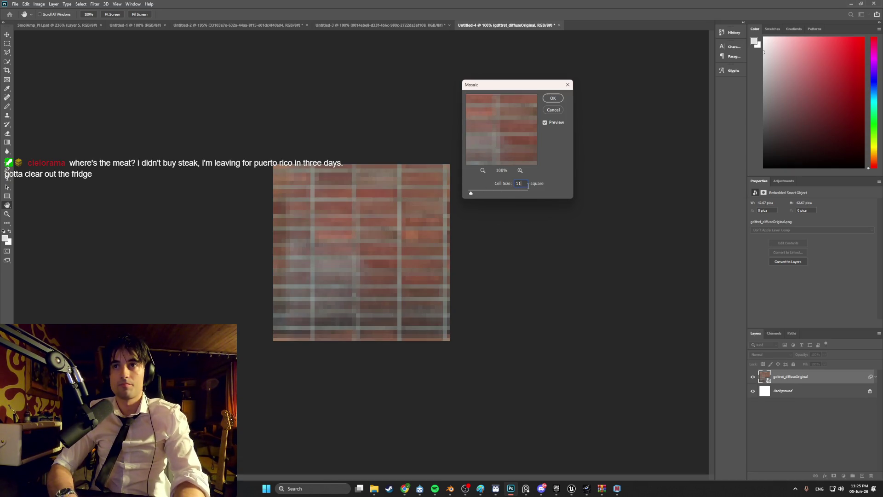
type("0")
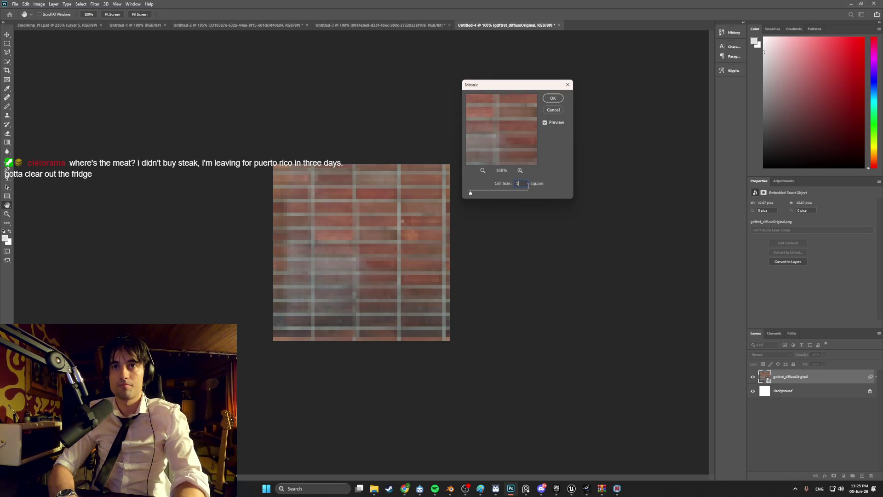
key("Down")
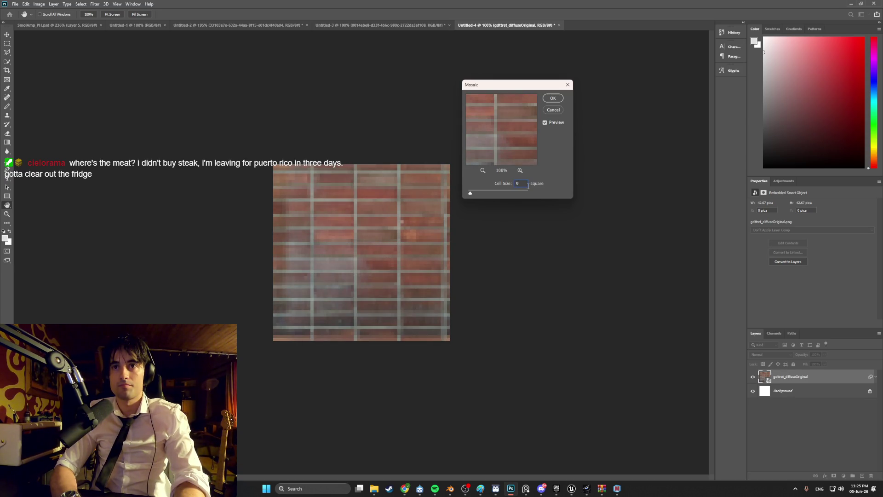
key("Down")
key("Down")
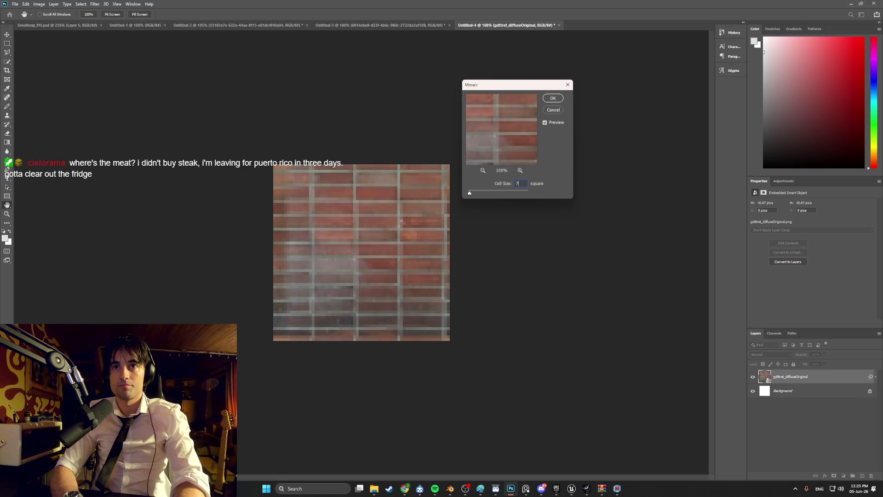
key("Down")
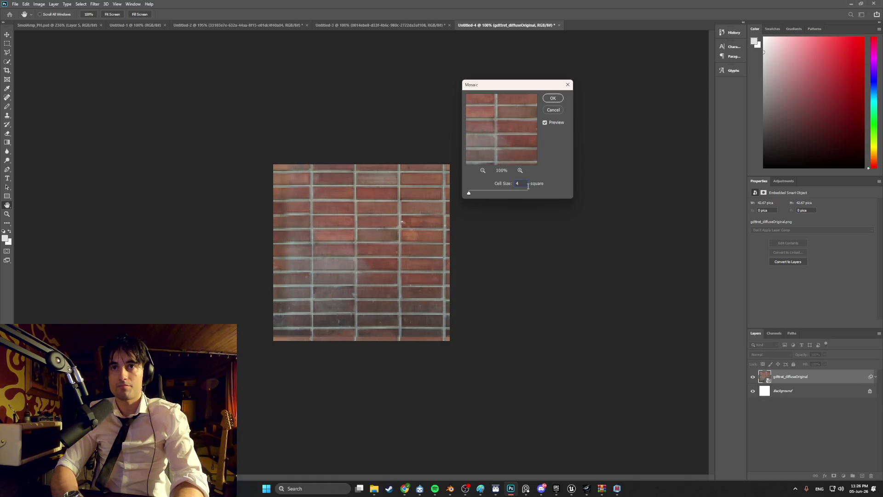
key("Up")
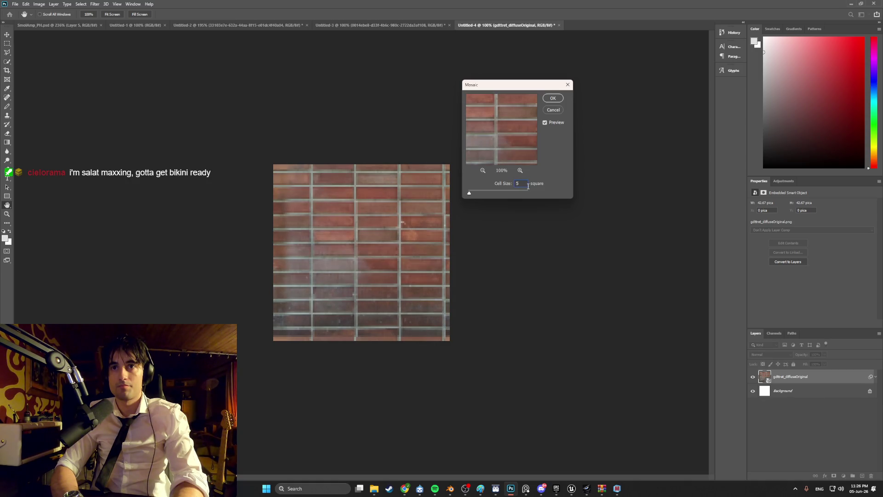
key("Up")
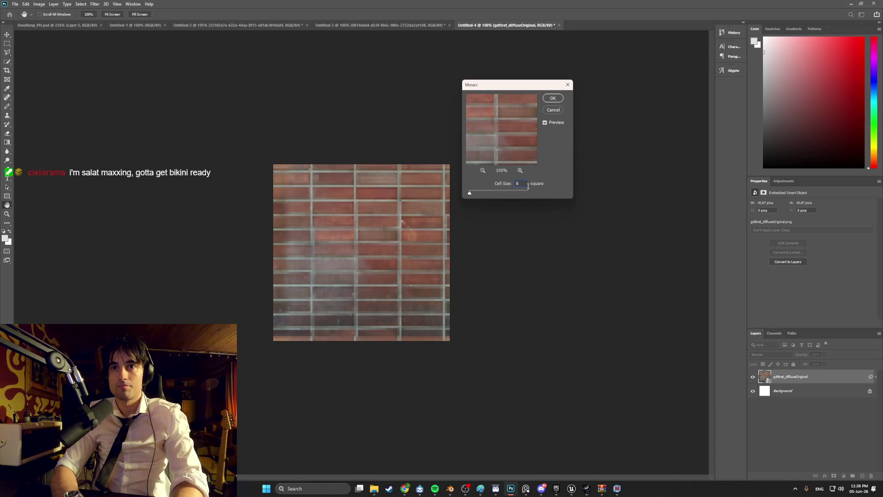
key("Down")
key("Down")
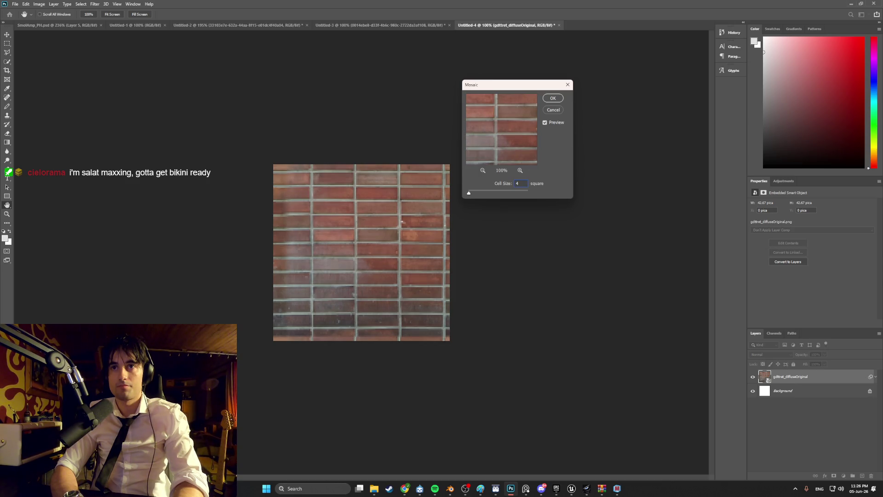
key("Up")
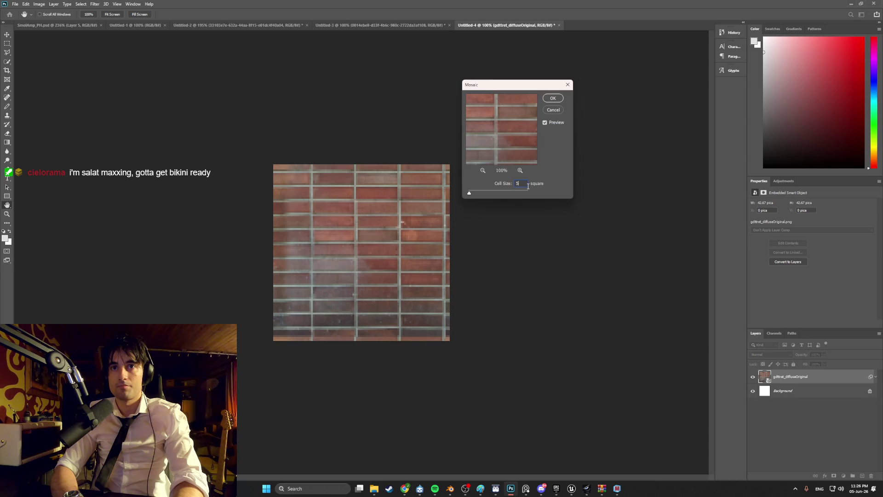
left_click(553, 98)
key("z")
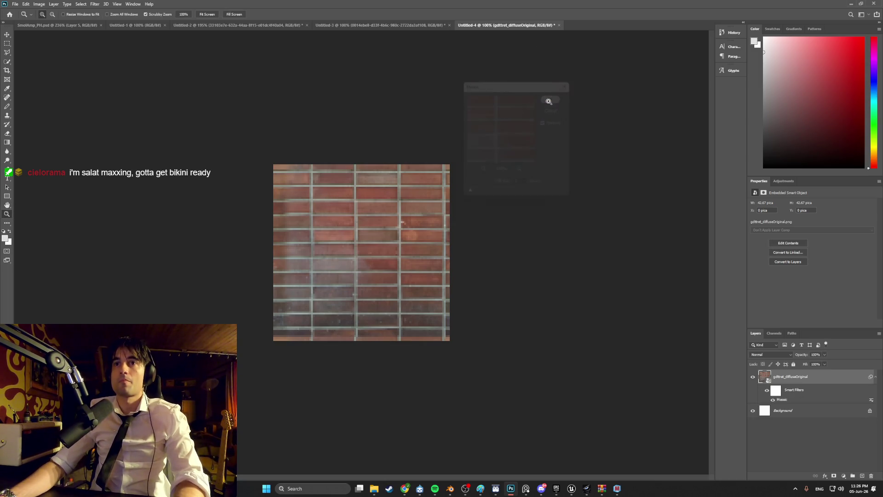
Quick Export the pixelated bricks as a PNG named Bricks1, then return to Blender.
left_click(16, 5)
mouse_move(55, 107)
left_click(113, 105)
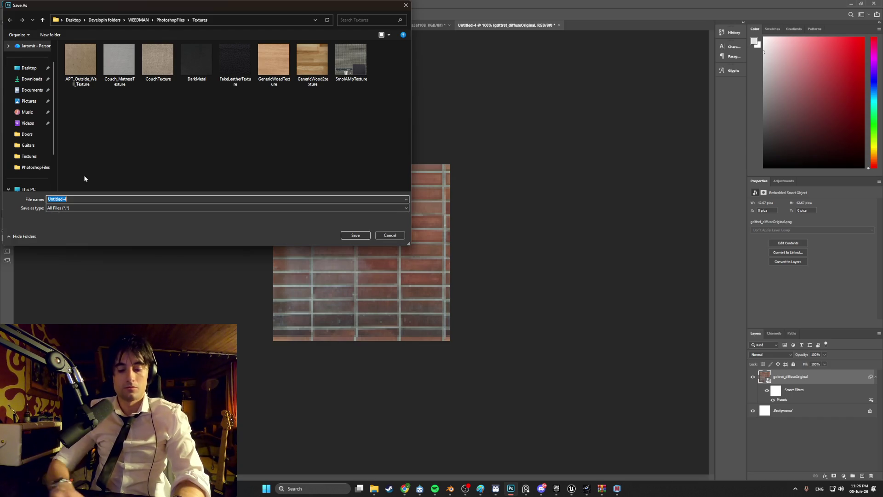
type("Bricks1")
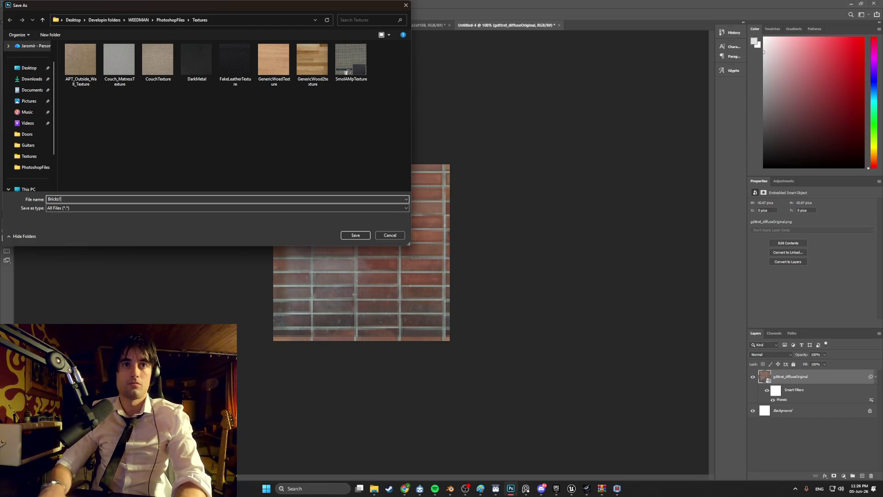
left_click(354, 235)
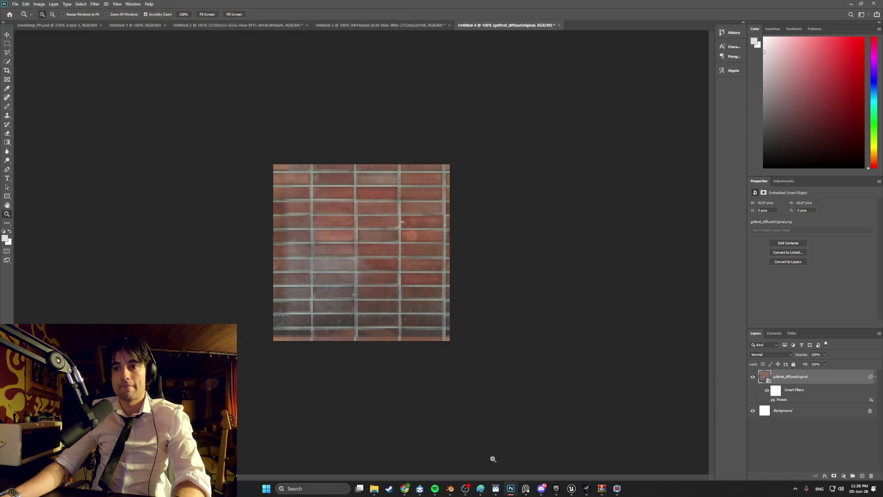
left_click(450, 489)
scroll(492, 343, "up", 3)
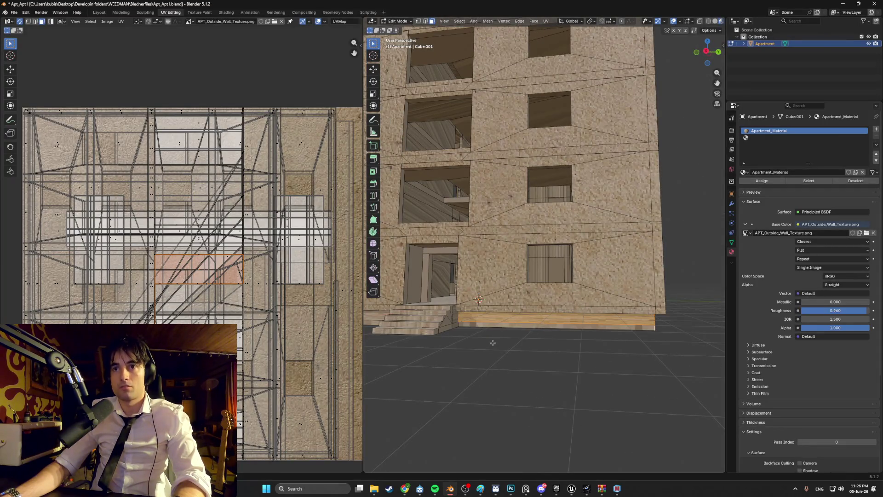
Load Bricks1.png into the UV editor.
left_click(268, 22)
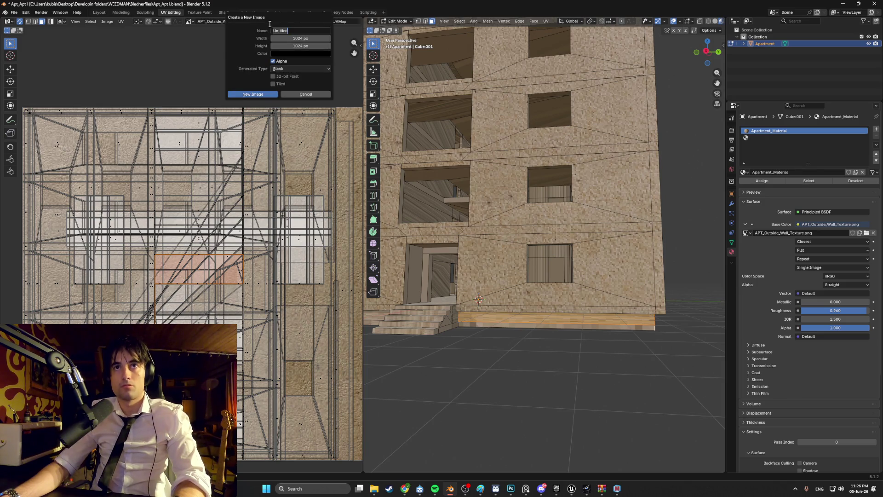
left_click(309, 94)
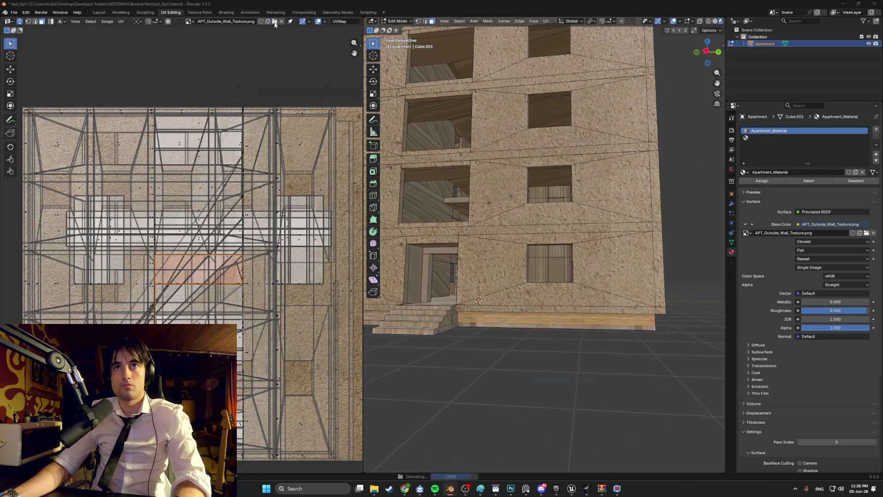
left_click(275, 23)
double_click(328, 98)
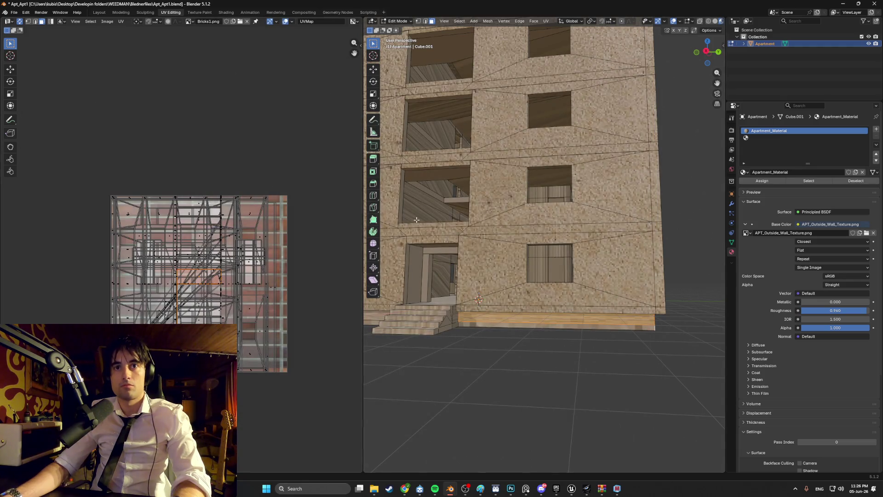
Select the face loops of the building's bottom strip.
middle_click_drag(644, 294, 540, 310)
left_click(543, 312)
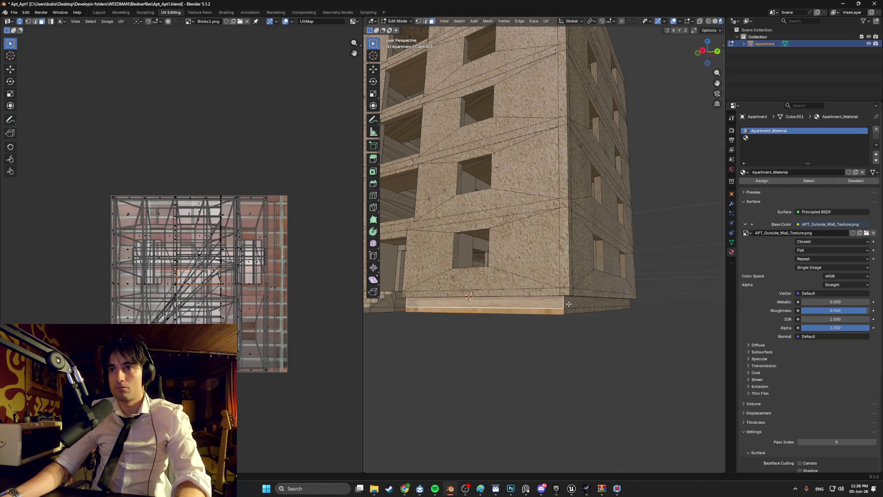
mouse_move(544, 311)
middle_mouse_down()
mouse_move(557, 153)
mouse_move(493, 309)
mouse_move(543, 299)
mouse_move(518, 314)
middle_mouse_up()
left_click(493, 309, "alt")
scroll(567, 292, "up", 5)
left_click(518, 314, "alt+shift")
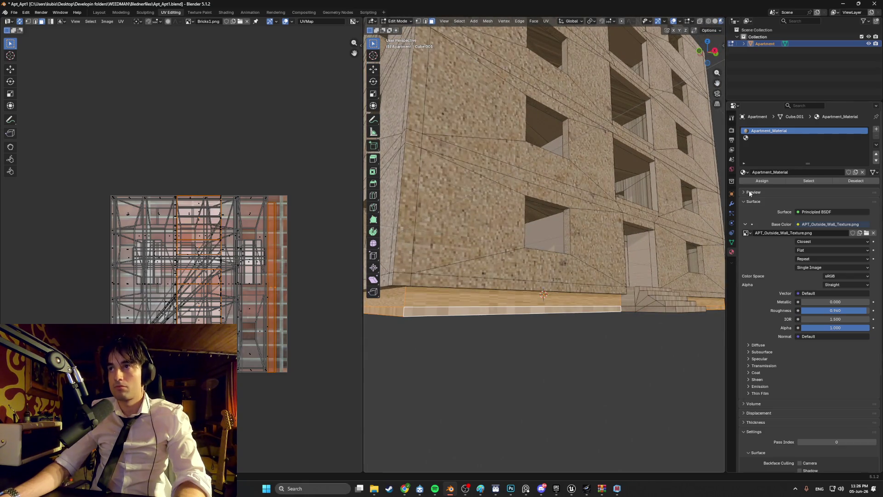
middle_click_drag(718, 211, 650, 225)
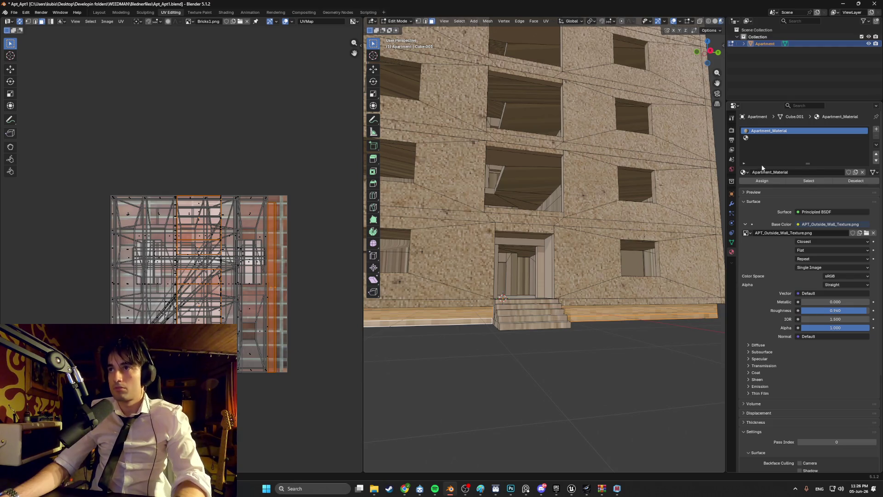
Add a new material slot with a new material named APT_Bricks_Material.
left_click(877, 129)
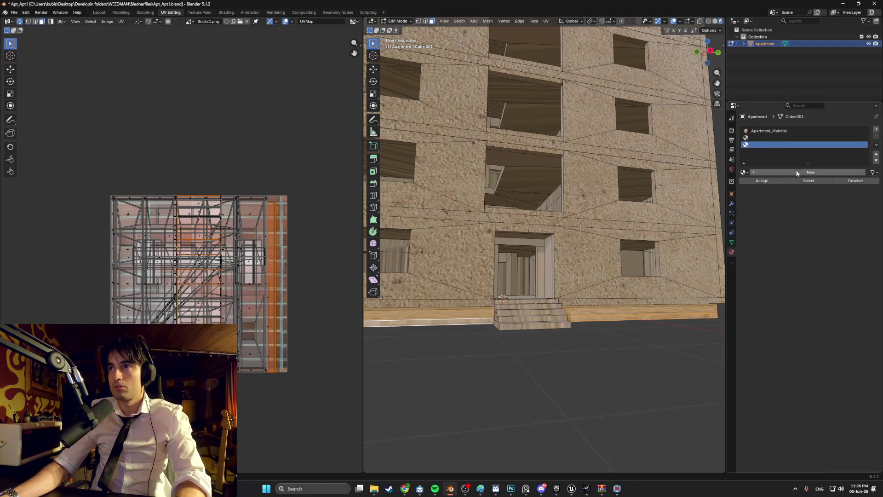
left_click(797, 172)
double_click(797, 172)
type("APT_Bricks_Material")
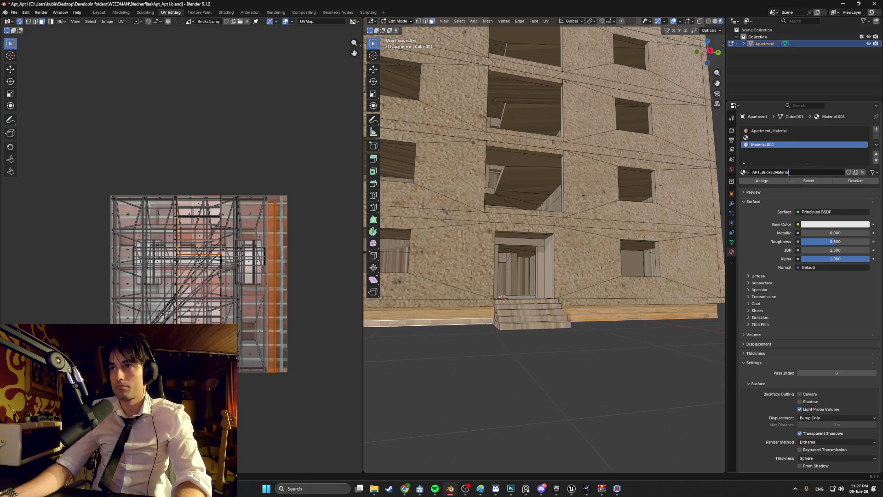
key("Return")
Assign APT_Bricks_Material to the strip and use Bricks1.png from Textures as its Base Color.
left_click(768, 184)
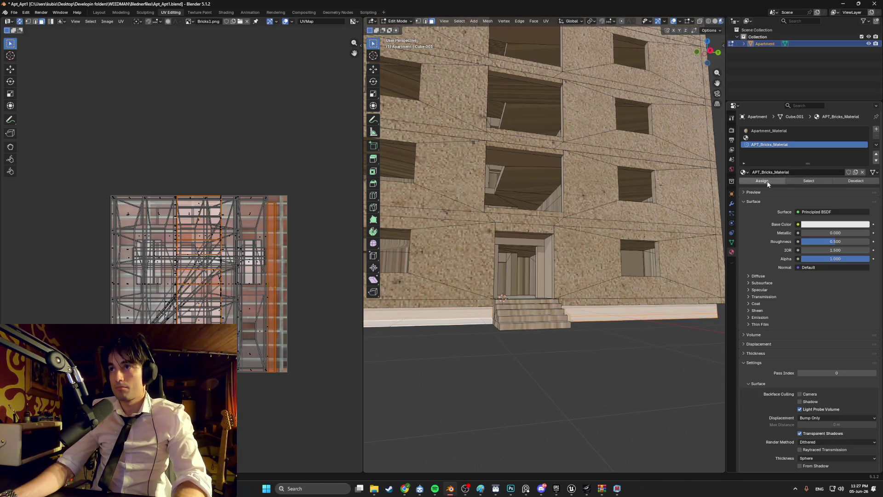
left_click(798, 224)
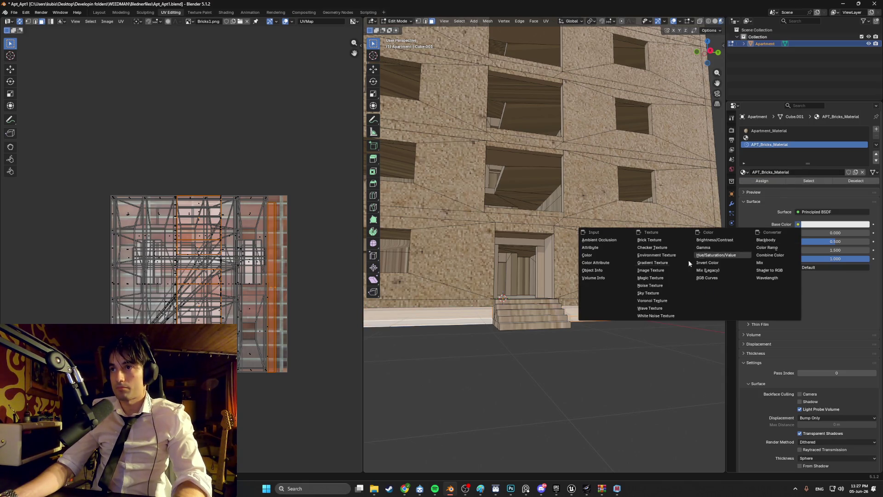
left_click(667, 271)
left_click(849, 233)
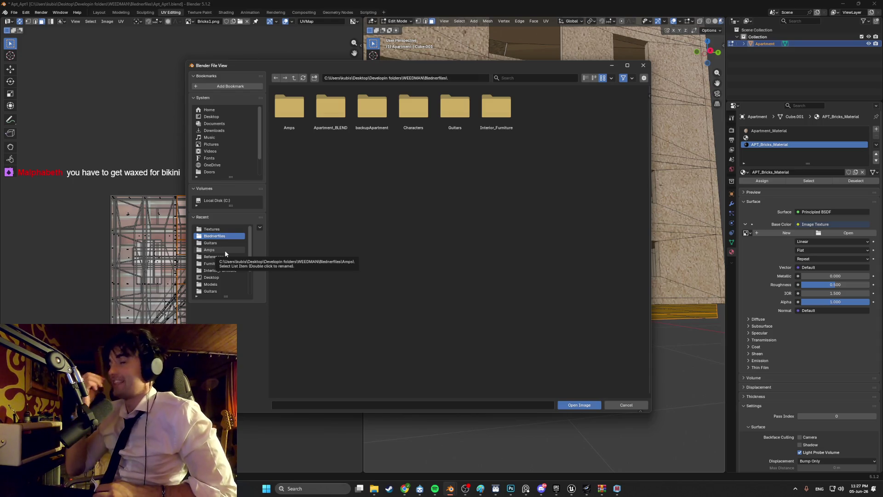
left_click(212, 229)
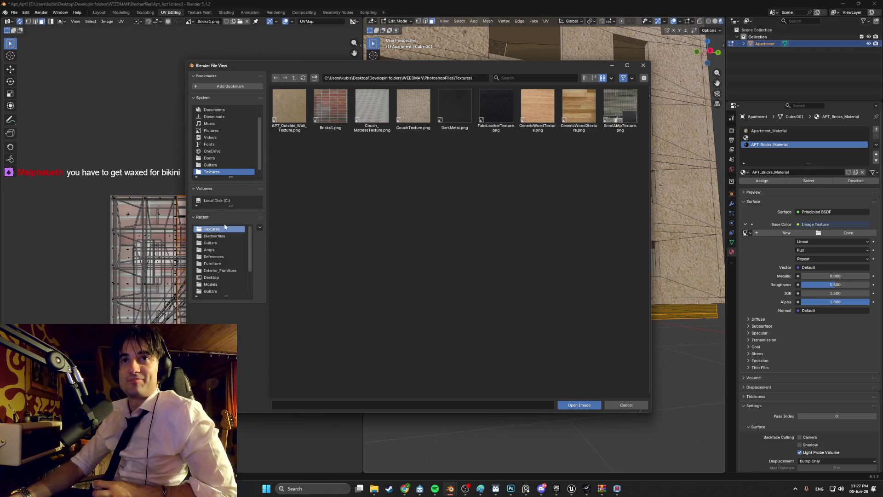
double_click(334, 109)
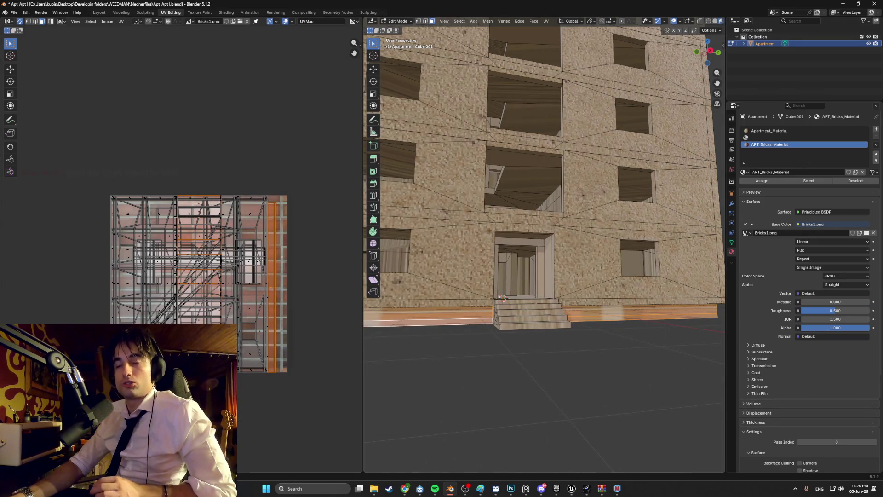
scroll(551, 321, "up", 3)
middle_click_drag(550, 321, 545, 310)
Unwrap the selected bottom strip with Smart UV Project.
left_click(546, 310)
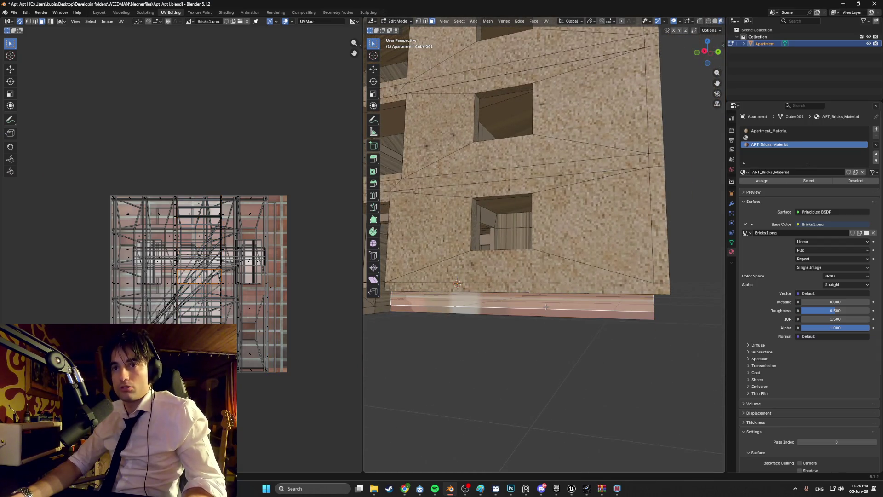
key("u")
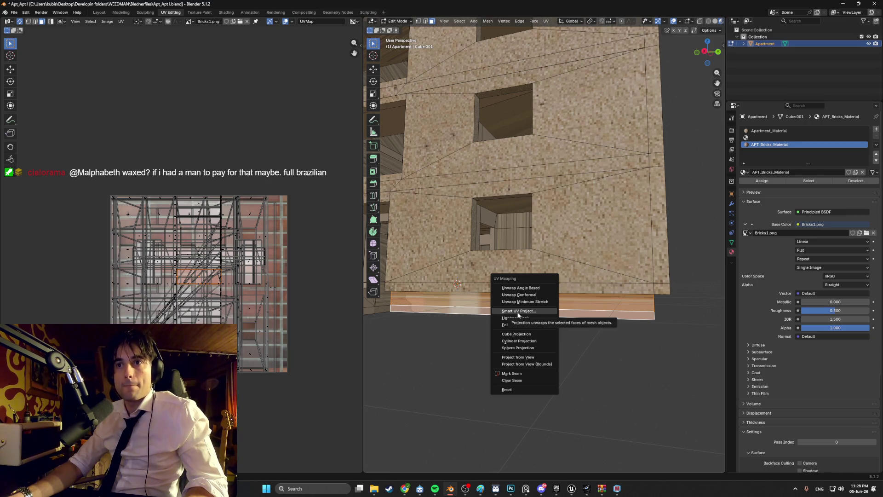
left_click(519, 311)
left_click(498, 378)
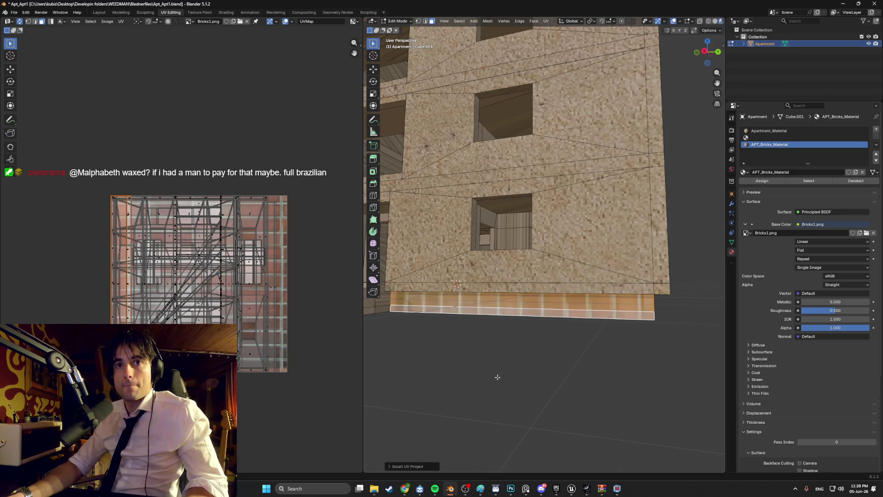
middle_click_drag(118, 234, 144, 232)
scroll(144, 232, "up", 2)
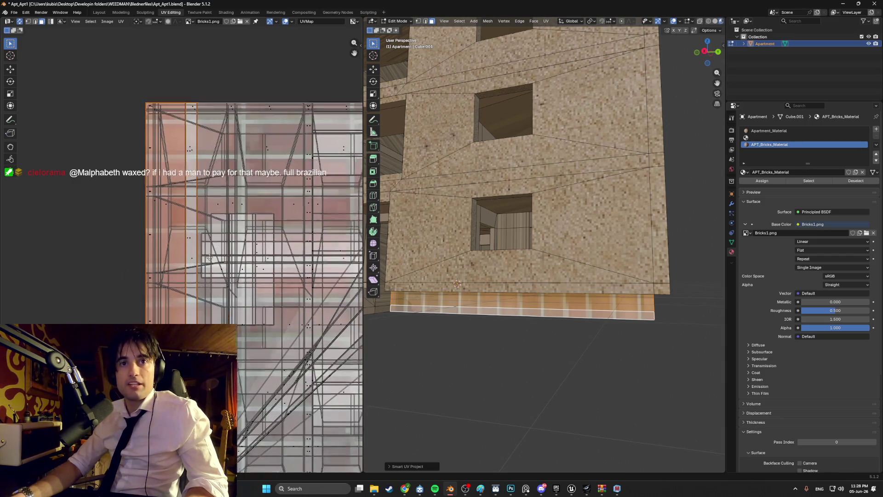
scroll(144, 233, "down", 2)
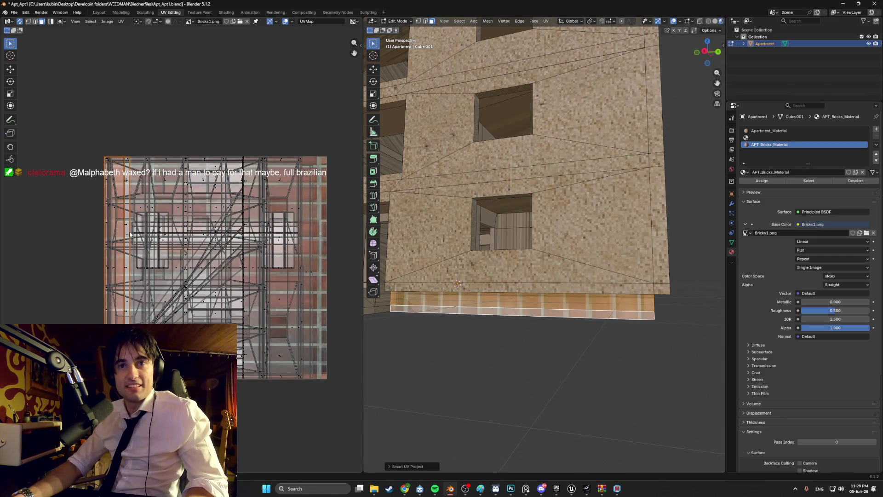
Rotate, move and enlarge the strip's UV island across the brick texture.
key("r")
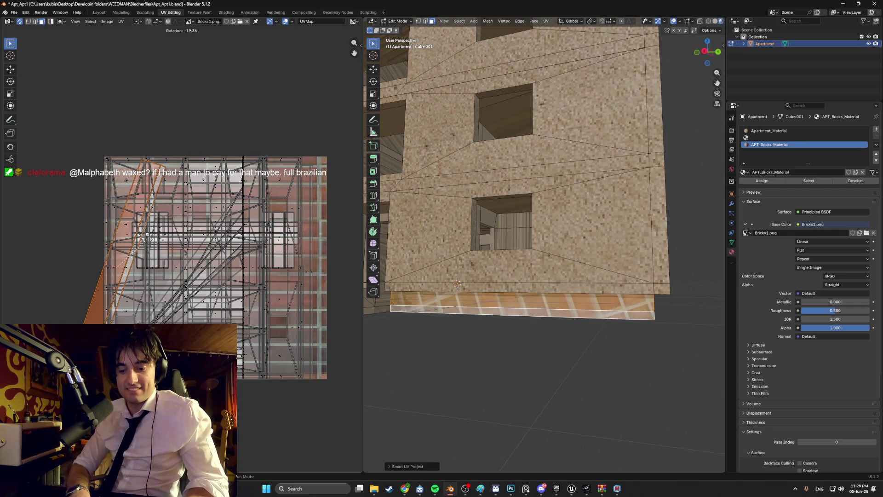
key("g")
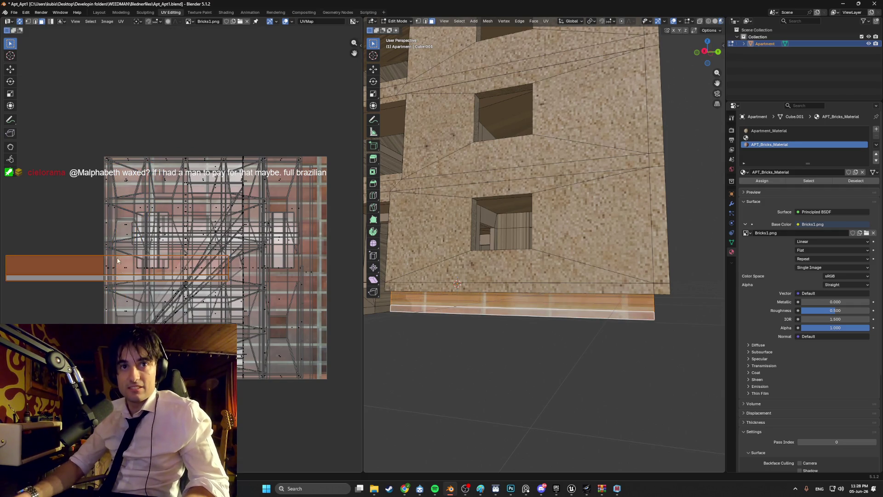
left_click(224, 291)
scroll(224, 291, "down", 2)
key("s")
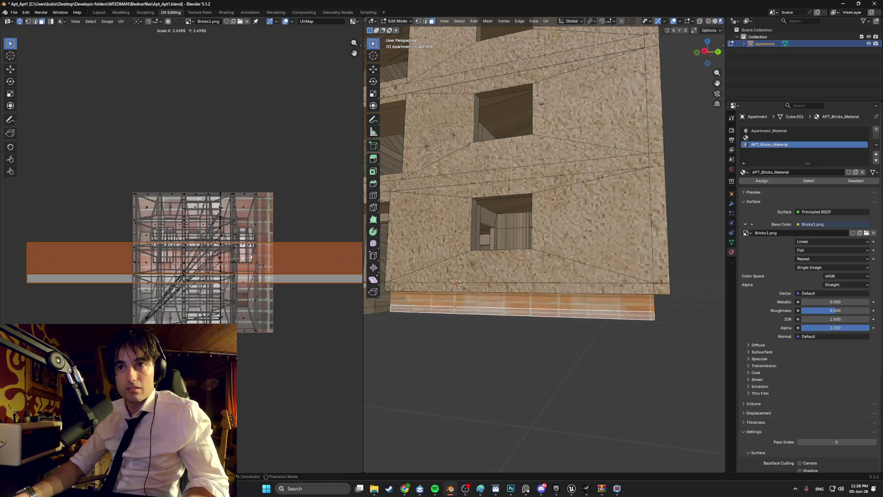
left_click(300, 247)
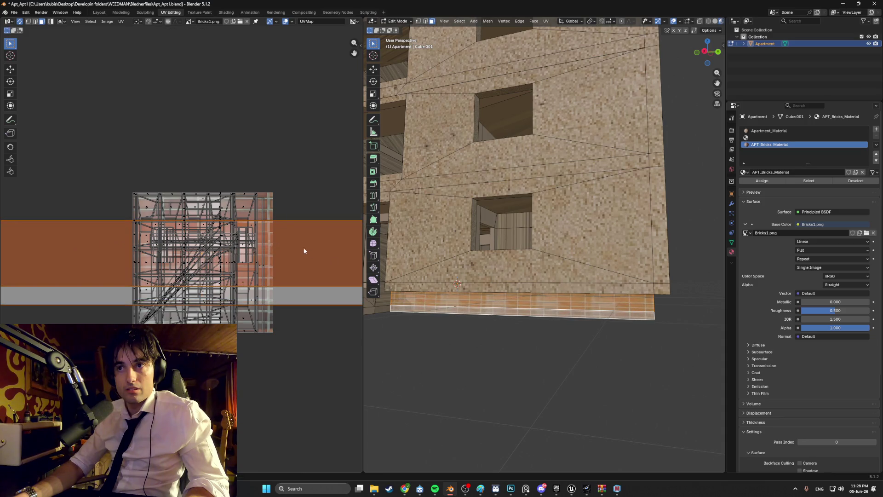
scroll(500, 302, "up", 5)
scroll(500, 302, "down", 5)
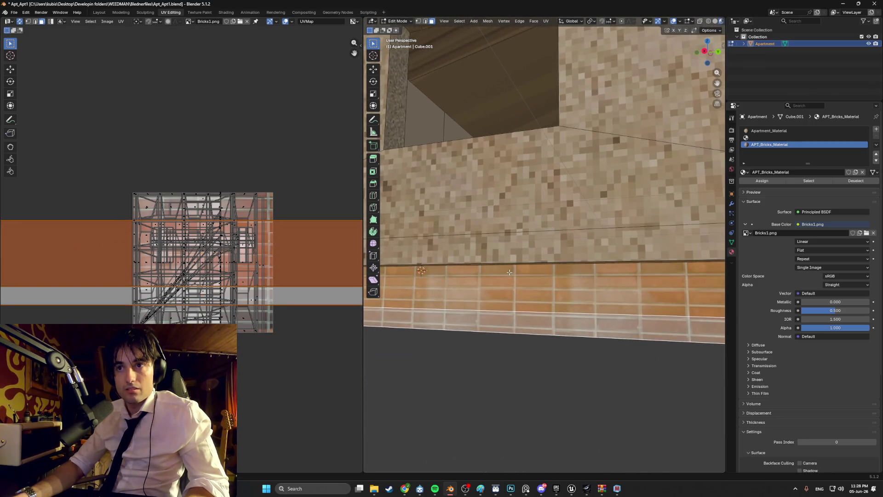
Shift the strip UVs twice so the brick rows line up along the base.
middle_click_drag(511, 278, 449, 292)
key("g")
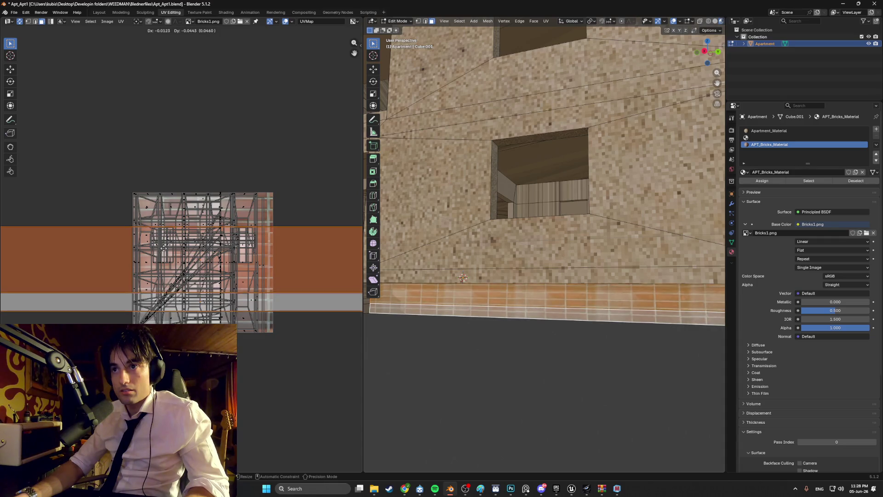
left_click(163, 247)
key("g")
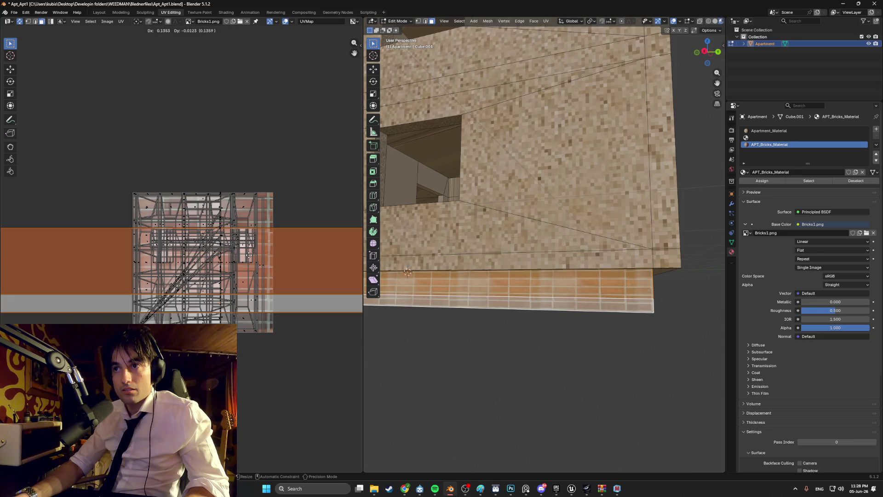
left_click(248, 254)
Reselect only the front bottom strip face by the entrance for unwrapping.
mouse_move(529, 294)
middle_mouse_down()
mouse_move(544, 306)
mouse_move(534, 317)
mouse_move(565, 321)
mouse_move(525, 317)
middle_mouse_up()
scroll(544, 306, "down", 5)
left_click(554, 315)
scroll(544, 319, "up", 3)
left_click(525, 317)
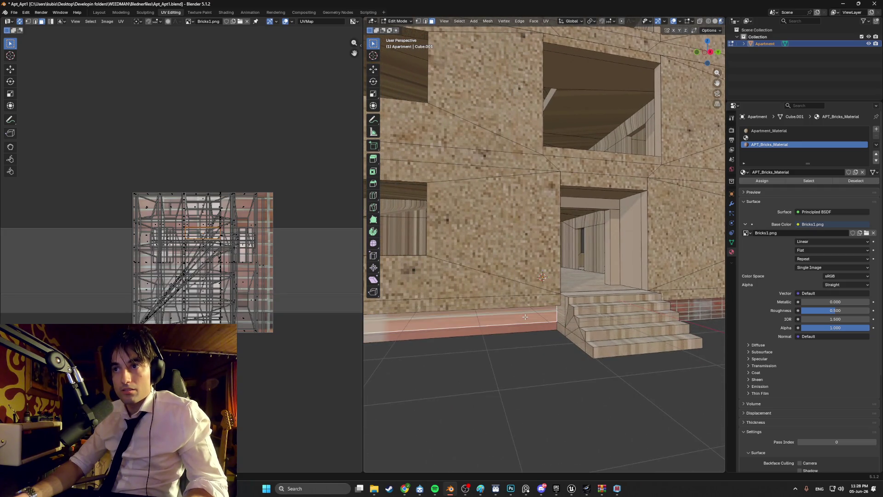
middle_click_drag(517, 323, 605, 309)
key("u")
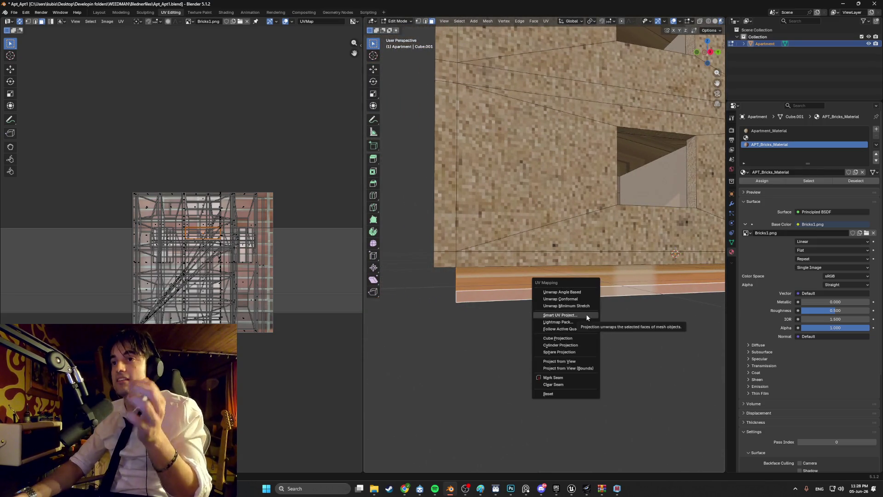
Smart UV unwrap the base strip and rotate its UV island level and horizontal.
left_click(586, 314)
left_click(558, 381)
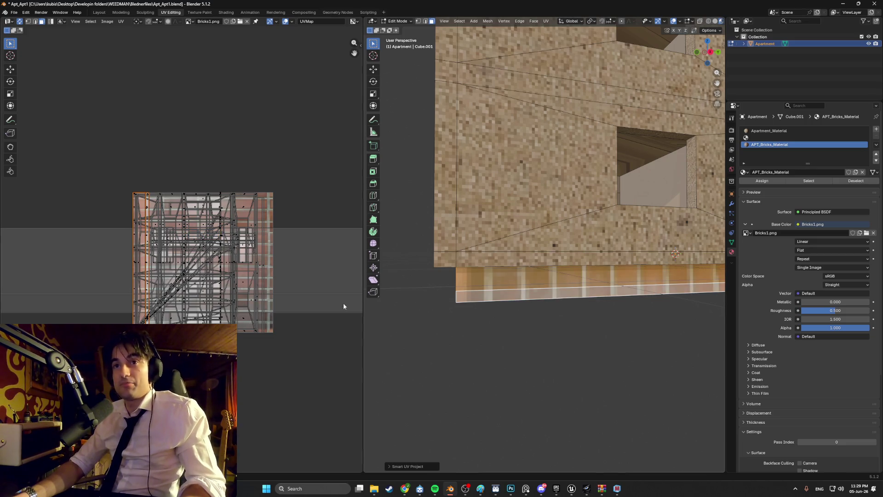
key("r")
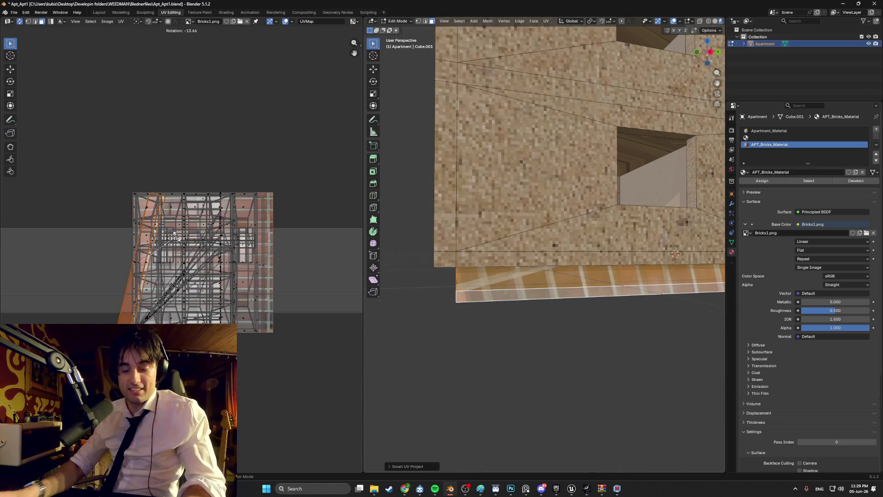
left_click(180, 255)
Scale the strip's UVs much wider, then select the building's bottom strip faces.
scroll(184, 268, "down", 5)
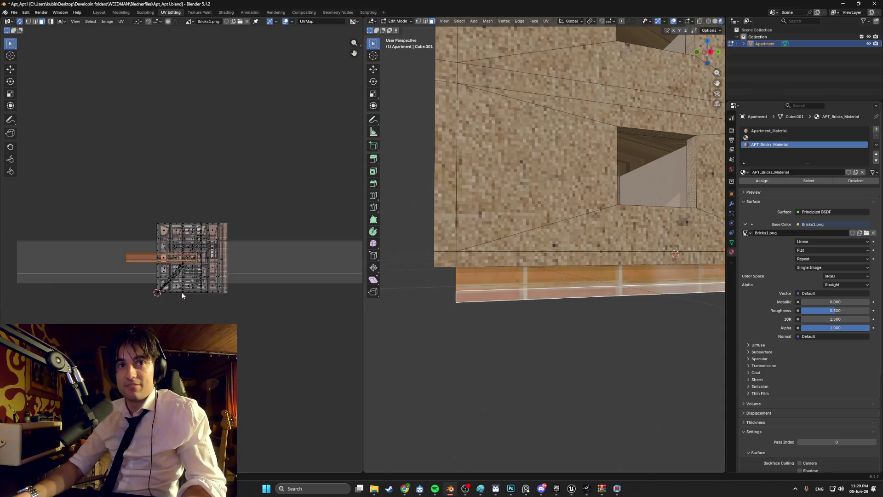
key("s")
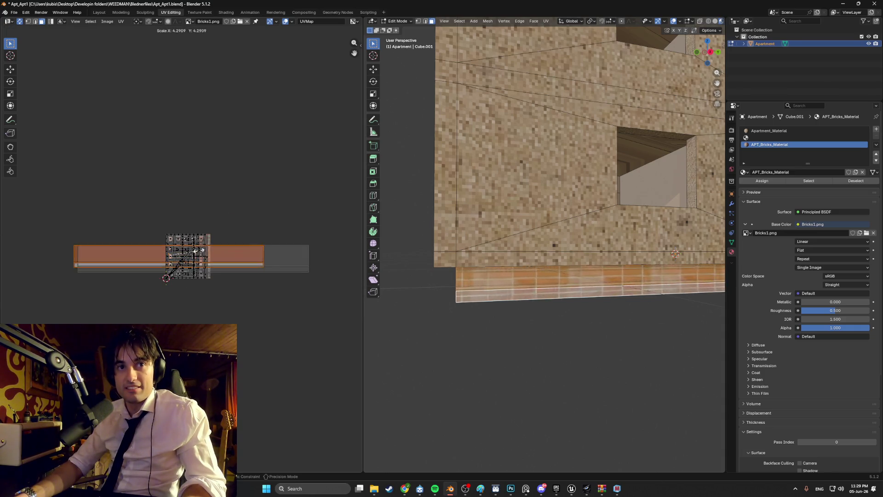
left_click(222, 256)
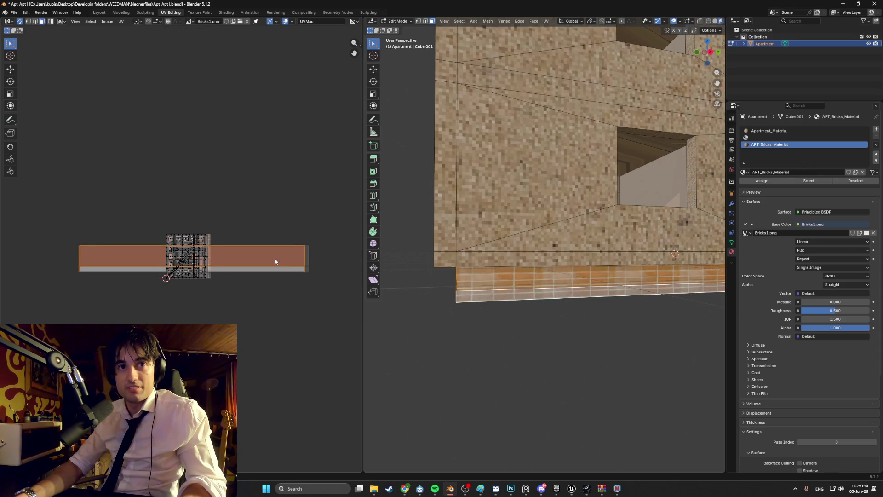
mouse_move(529, 286)
middle_mouse_down()
mouse_move(598, 280)
mouse_move(553, 293)
middle_mouse_up()
left_click(598, 281)
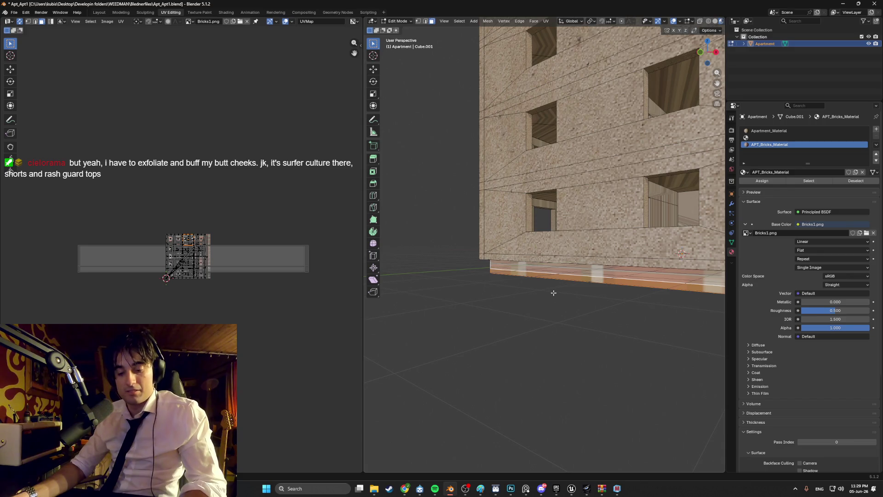
Re-unwrap the base band with Smart UV Project, then enlarge and reposition its UV strip.
key("u")
left_click(512, 326)
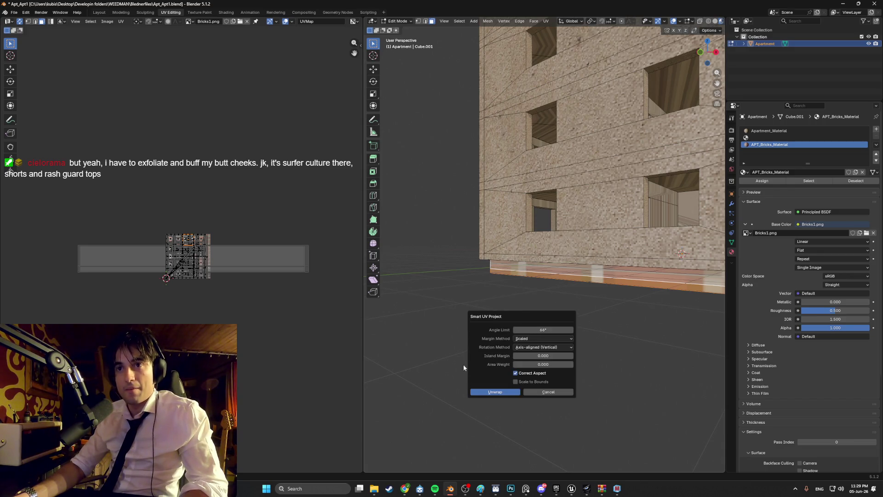
left_click(477, 394)
scroll(191, 248, "up", 3)
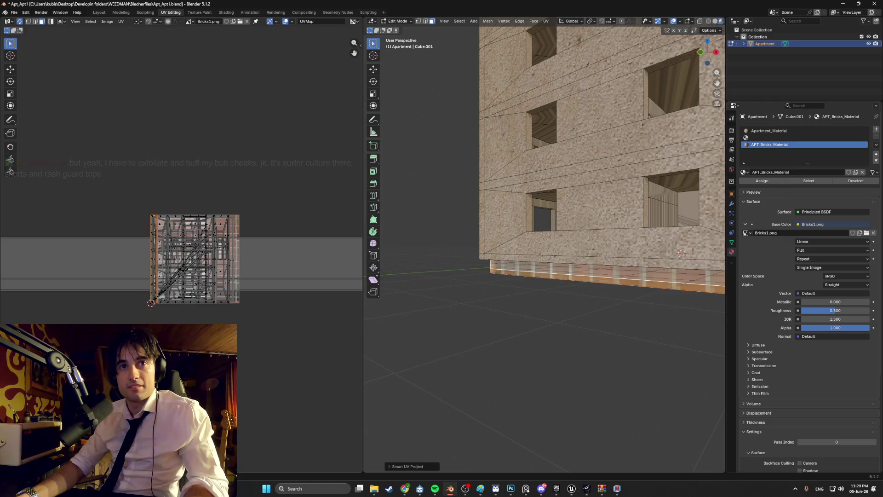
key("r")
key("Escape")
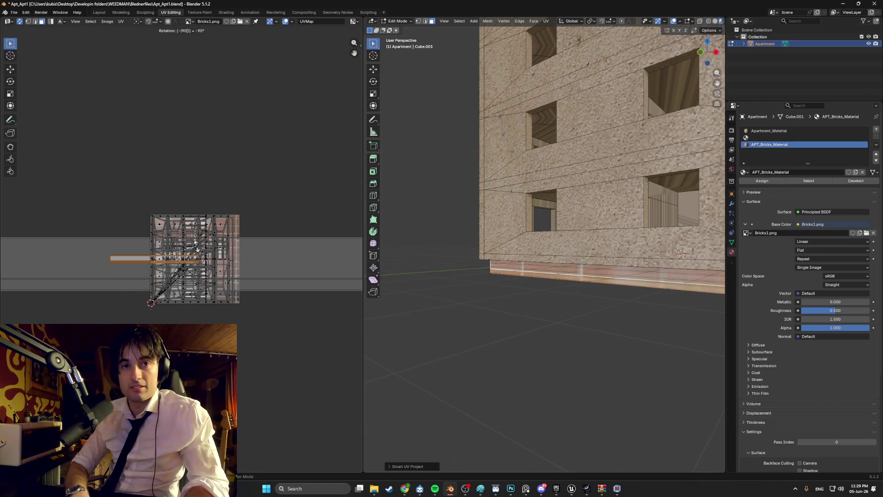
scroll(197, 249, "down", 2)
key("s")
left_click(202, 255)
key("g")
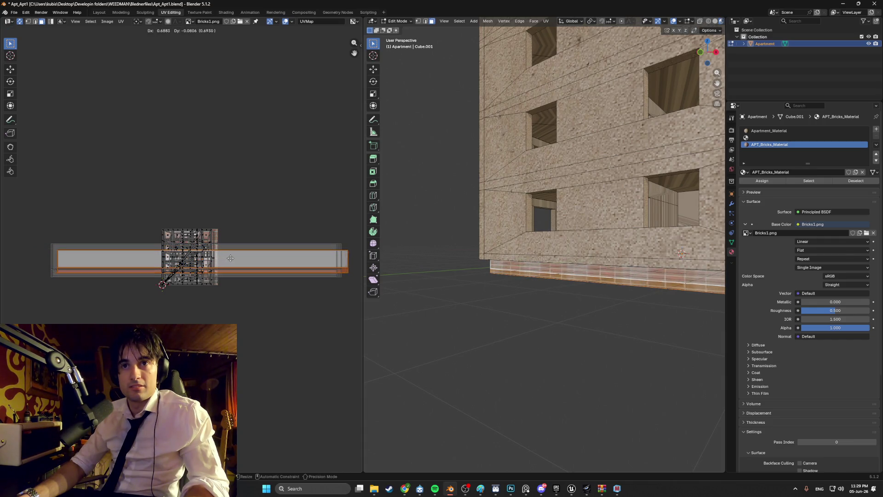
left_click(222, 258)
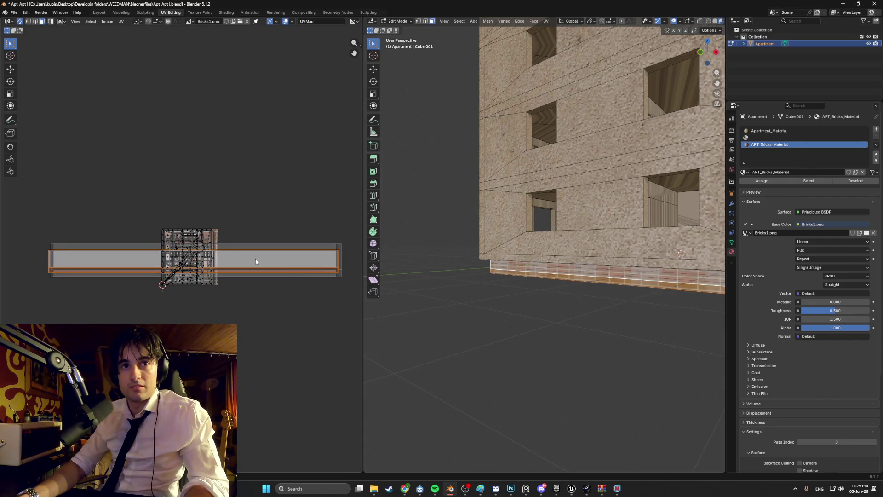
Fine-tune the UV scale and offset so the bricks are evenly sized and aligned.
left_click_drag(253, 258, 265, 257)
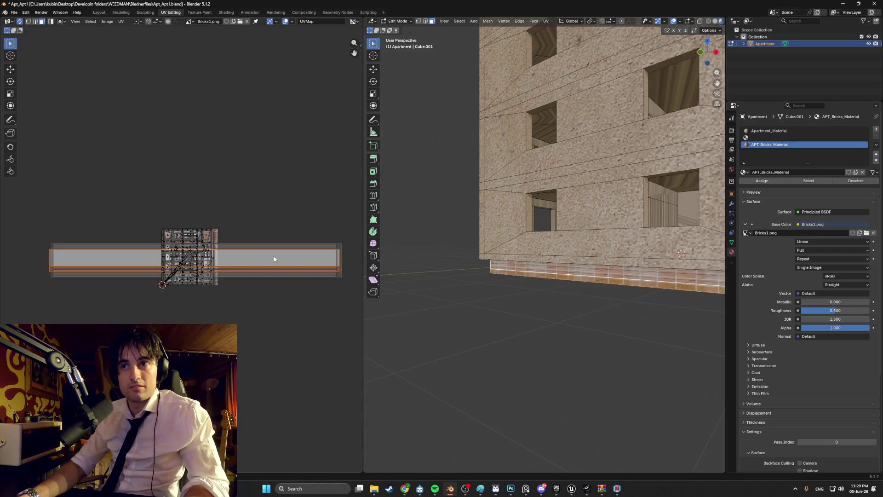
middle_click_drag(396, 263, 479, 266)
scroll(504, 235, "up", 3)
scroll(505, 235, "up", 3)
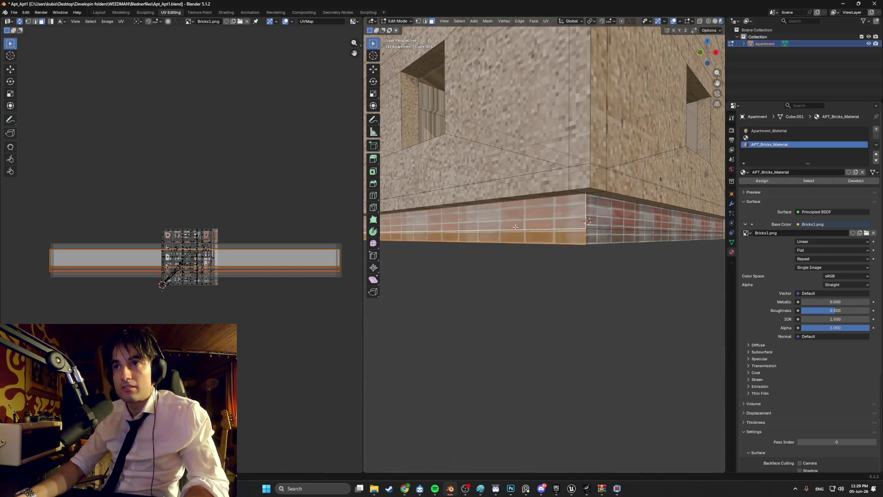
scroll(505, 235, "up", 4)
key("s")
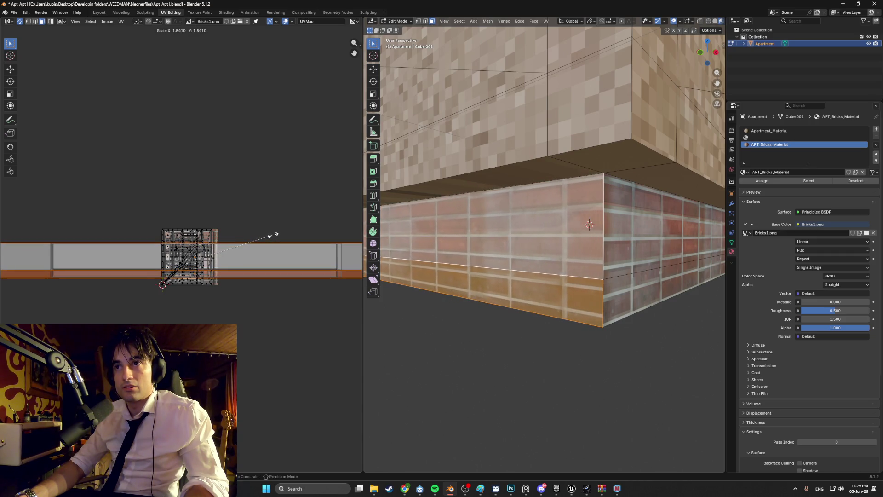
left_click(272, 236)
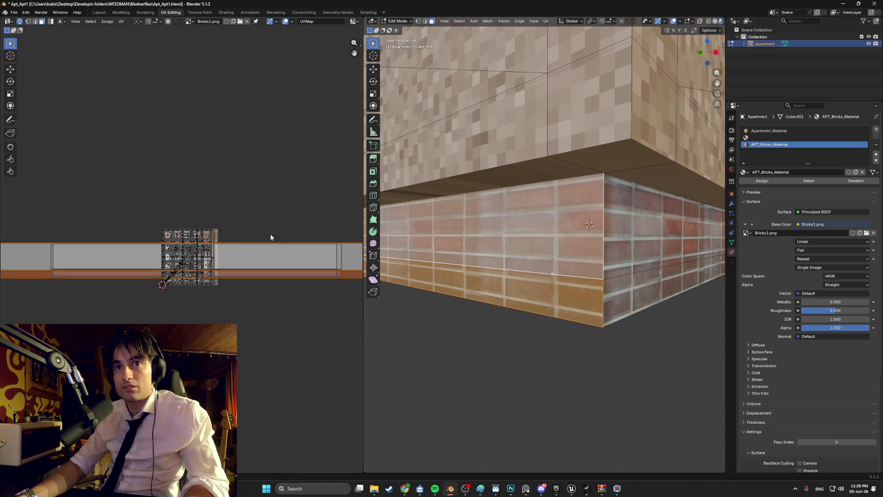
key("g")
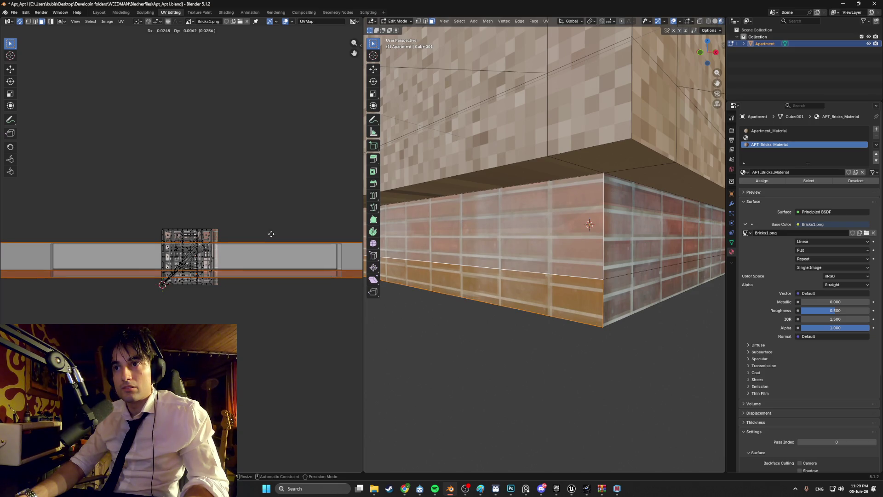
left_click(272, 234)
key("s")
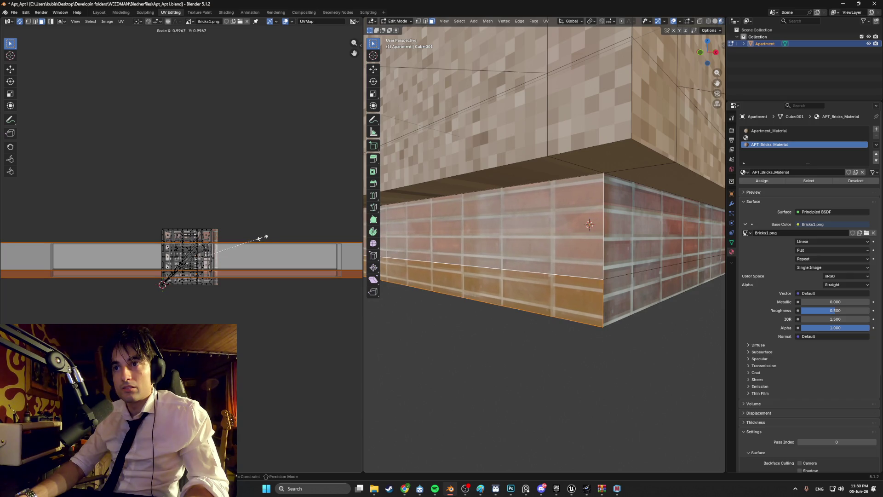
left_click(260, 237)
key("g")
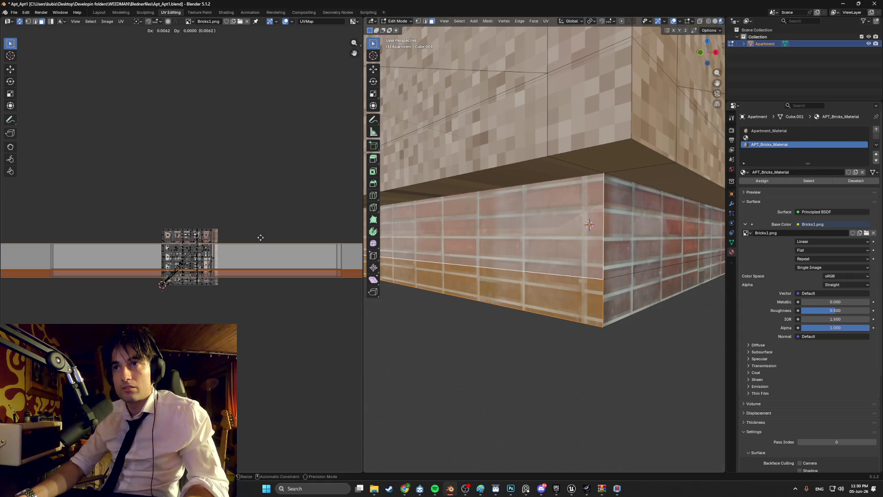
key("s")
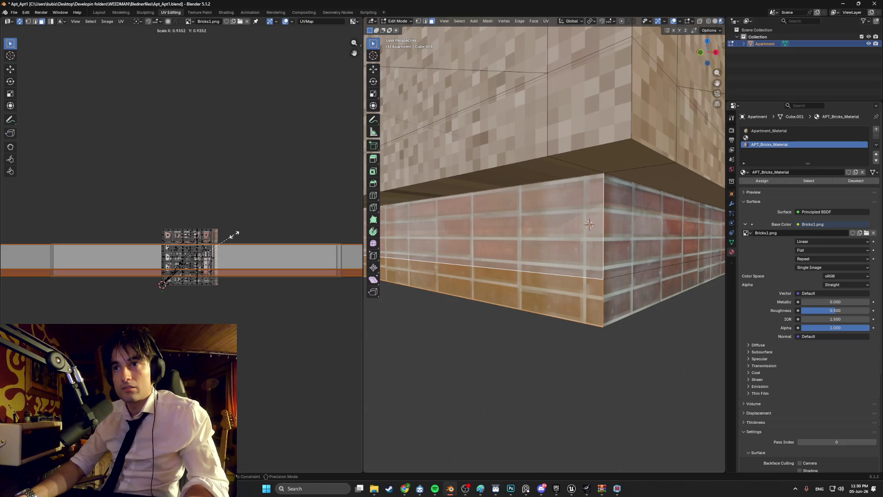
key("g")
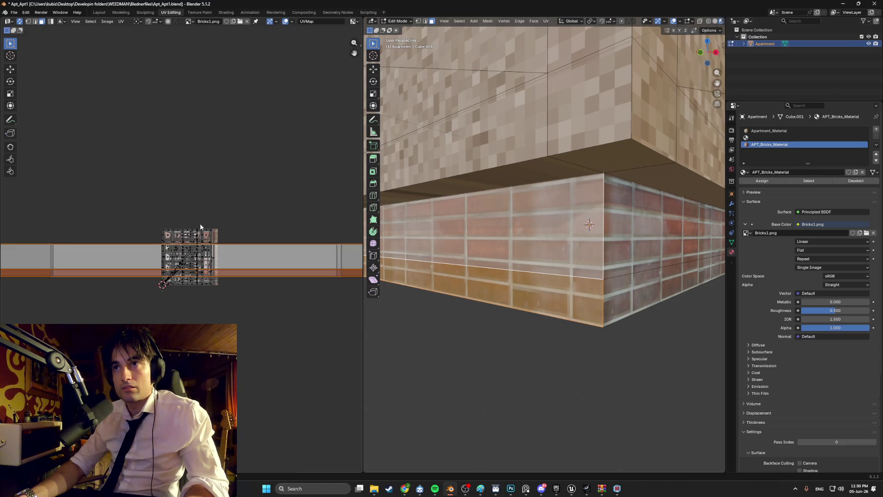
left_click(201, 224)
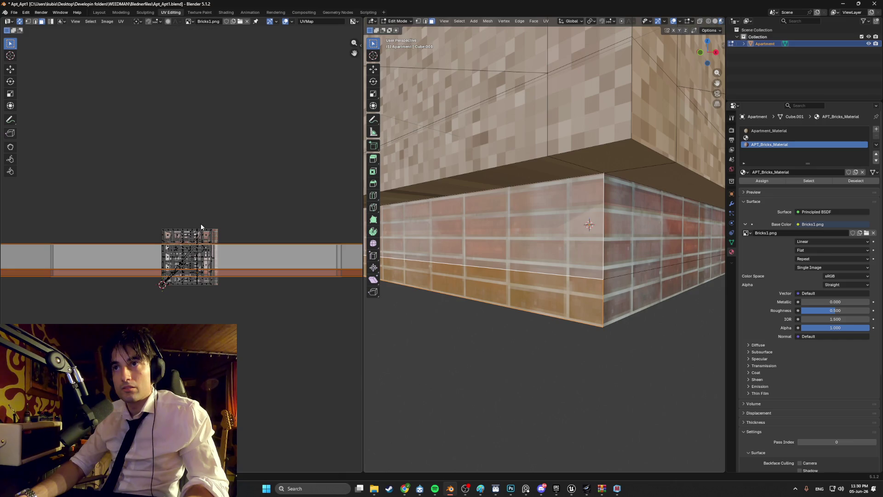
Select the left brick strip faces and raise the brick material's Roughness to 0.877.
left_click(509, 359)
mouse_move(509, 359)
middle_mouse_down()
mouse_move(503, 355)
mouse_move(566, 357)
mouse_move(525, 326)
middle_mouse_up()
left_click(551, 274)
mouse_move(551, 273)
middle_mouse_down()
mouse_move(590, 276)
mouse_move(529, 267)
mouse_move(725, 243)
middle_mouse_up()
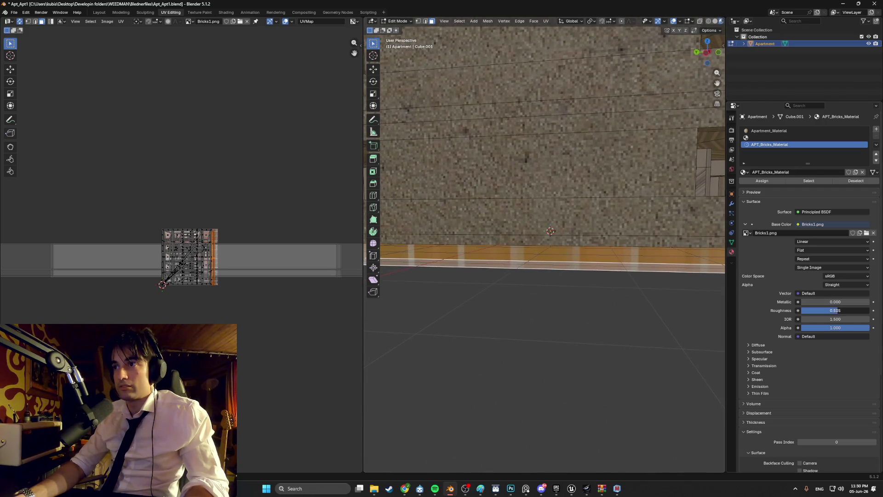
left_click_drag(853, 310, 860, 312)
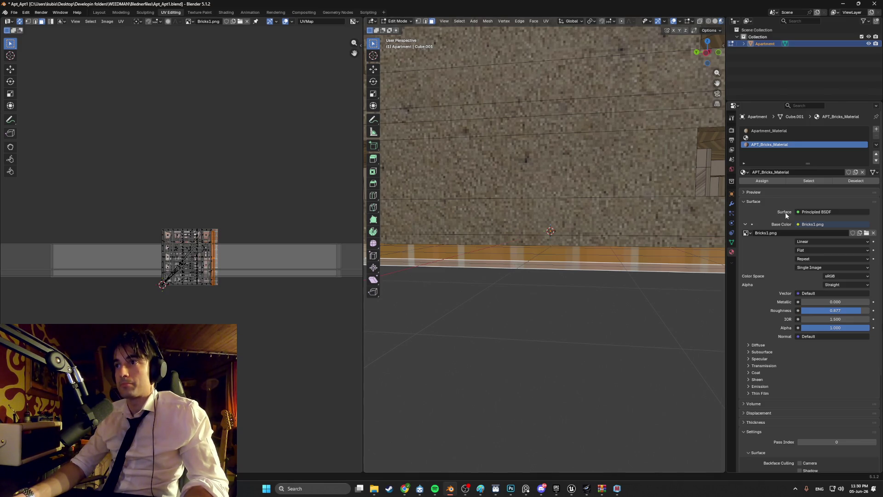
Set the Bricks1.png texture node's interpolation to Closest in Shading, then return to Modeling.
left_click(225, 13)
left_click(306, 372)
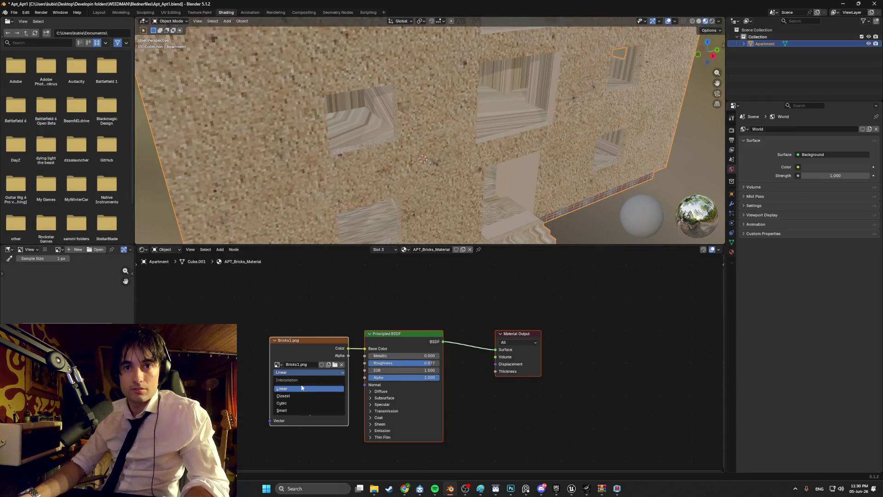
left_click(296, 395)
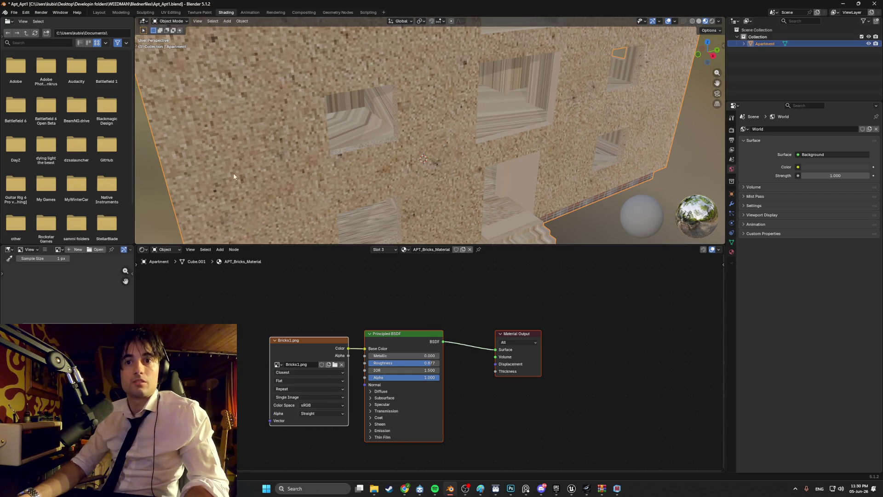
mouse_move(255, 166)
middle_mouse_down()
mouse_move(388, 125)
mouse_move(374, 129)
mouse_move(437, 143)
mouse_move(395, 137)
middle_mouse_up()
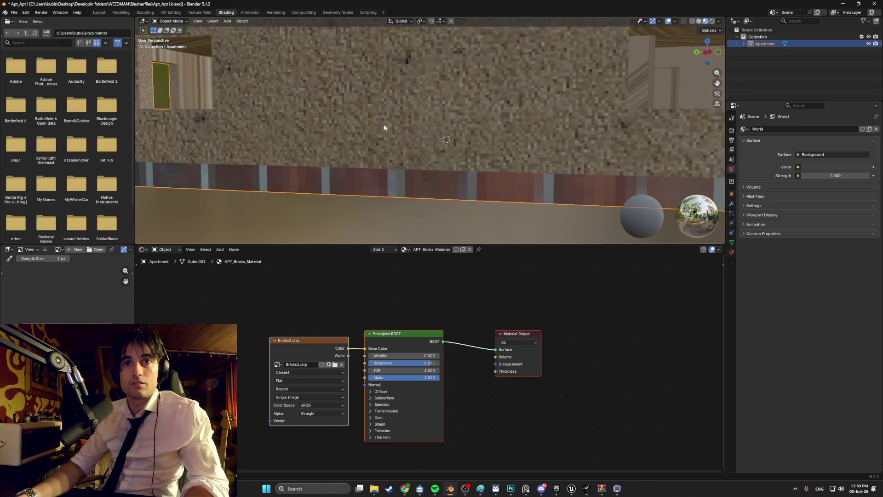
left_click(121, 12)
mouse_move(349, 184)
middle_mouse_down()
mouse_move(412, 206)
mouse_move(409, 187)
middle_mouse_up()
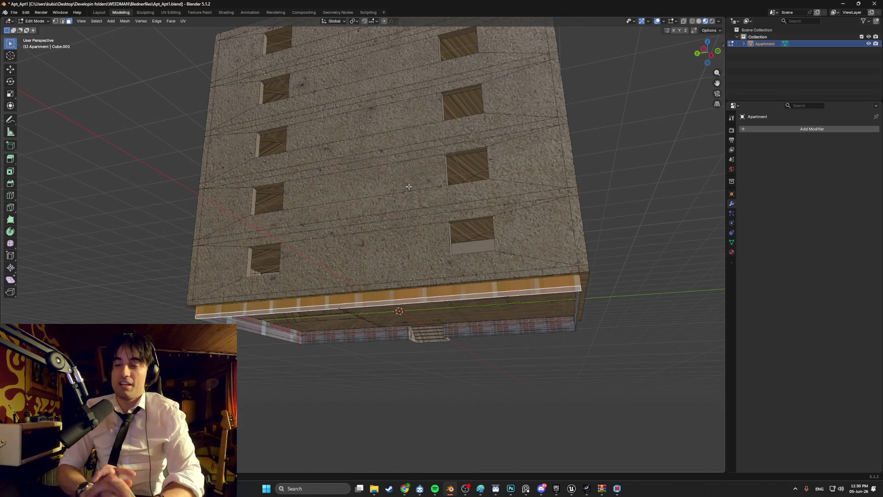
Smart-unwrap the base strip again, then scale and position its UV strip in the UV Editor.
middle_click_drag(409, 187, 386, 237)
key("u")
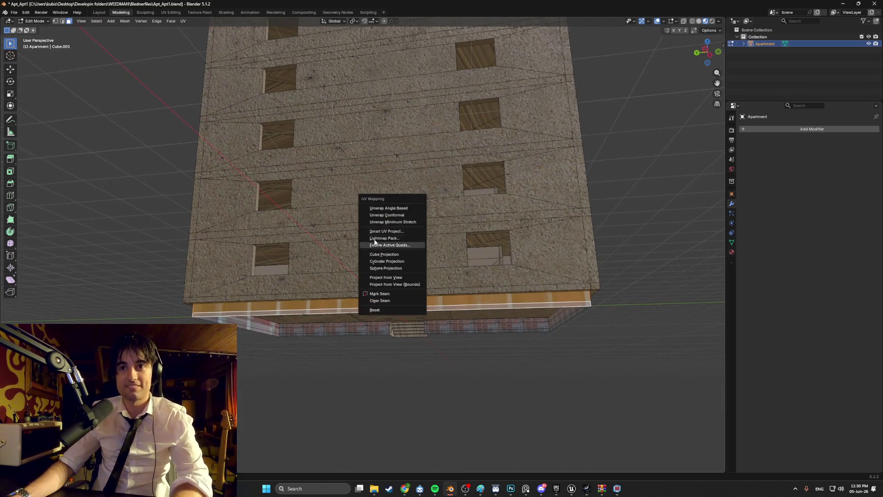
left_click(384, 237)
left_click(352, 298)
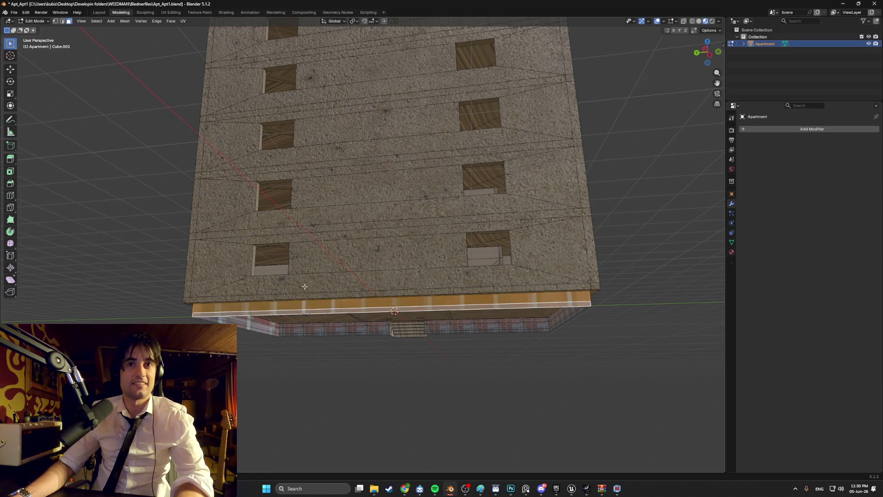
left_click(169, 13)
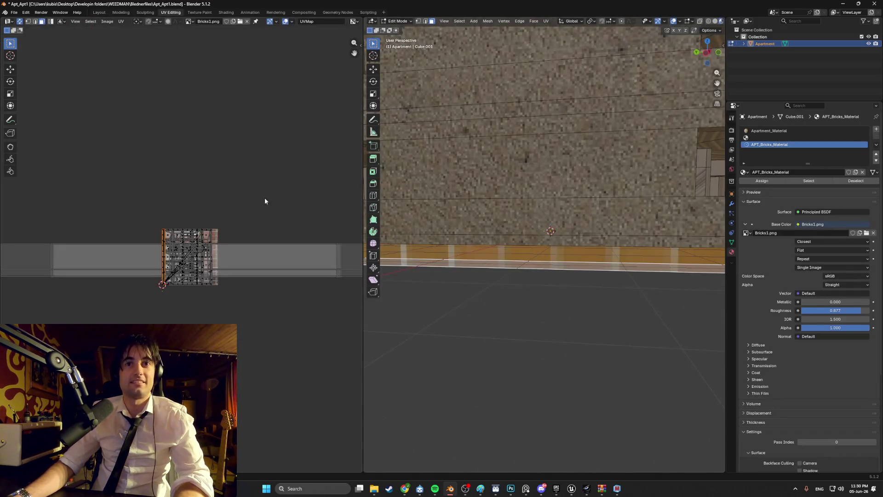
key("r")
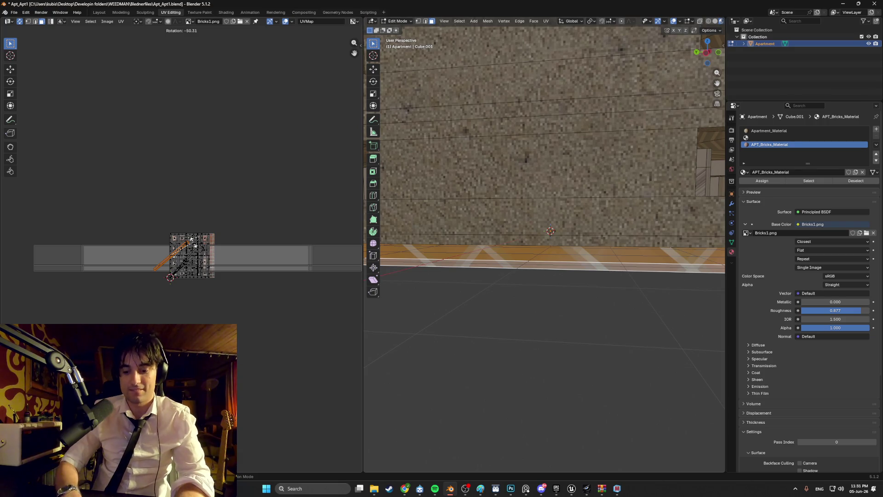
key("Escape")
scroll(178, 253, "down", 2)
key("s")
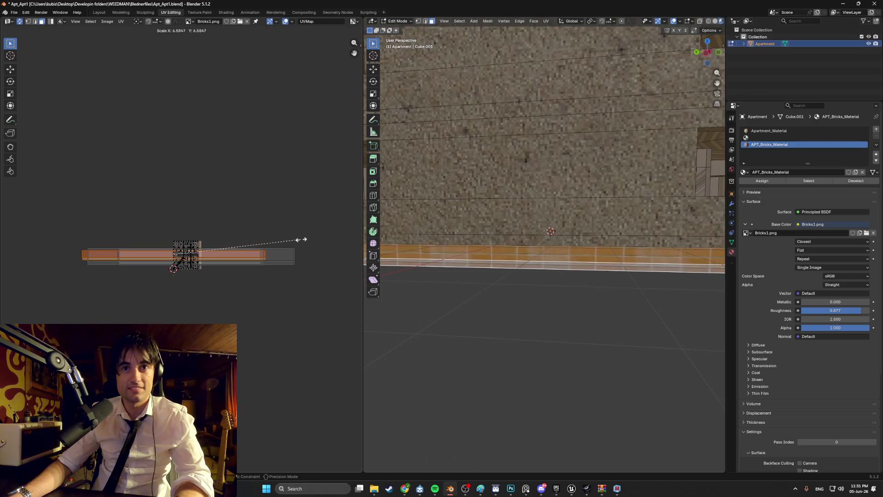
left_click(316, 236)
key("g")
left_click(226, 255)
key("s")
left_click(240, 246)
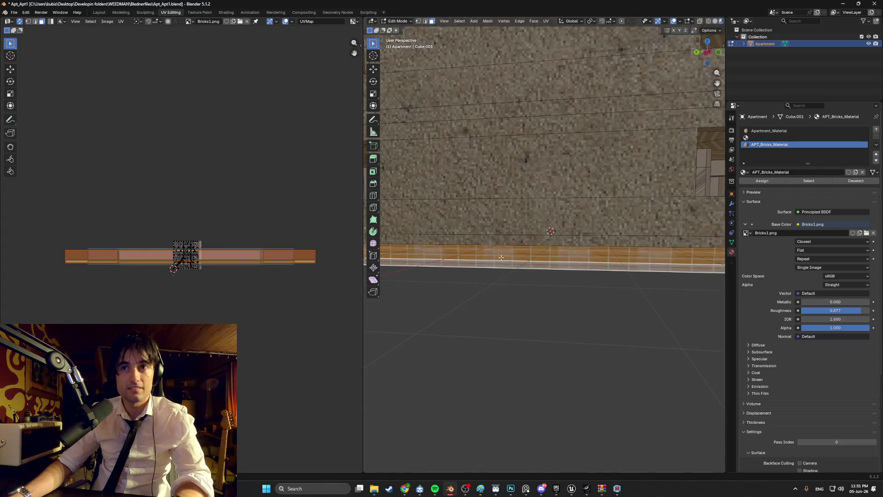
Rescale and shift the strip's UVs to size the bricks along the wall.
scroll(496, 257, "down", 5)
scroll(324, 258, "up", 1)
scroll(324, 258, "up", 3)
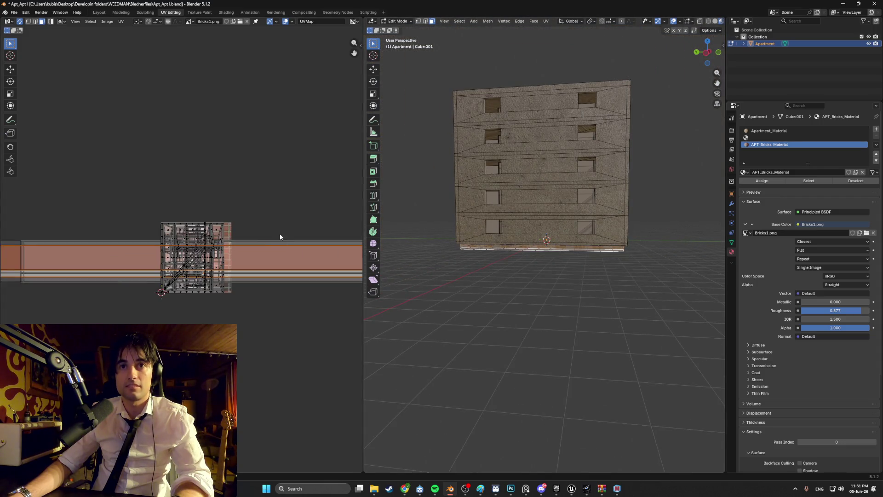
scroll(492, 238, "up", 5)
middle_click_drag(491, 238, 400, 237)
key("s")
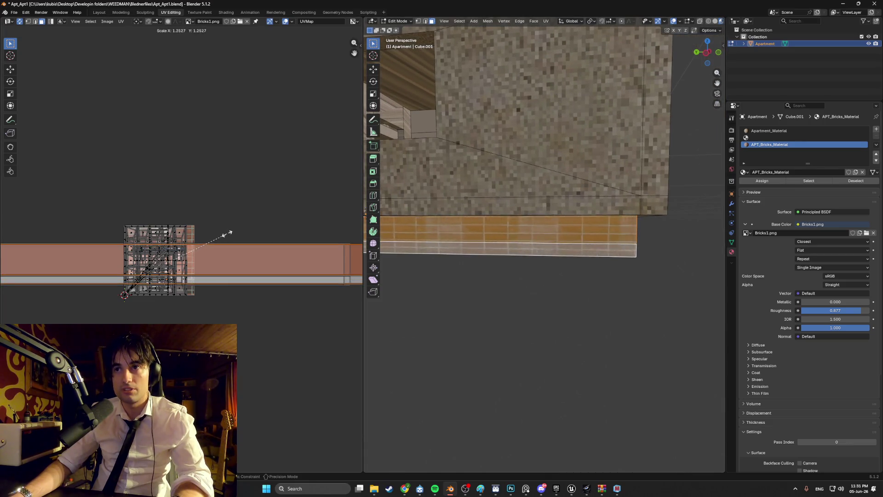
left_click(224, 233)
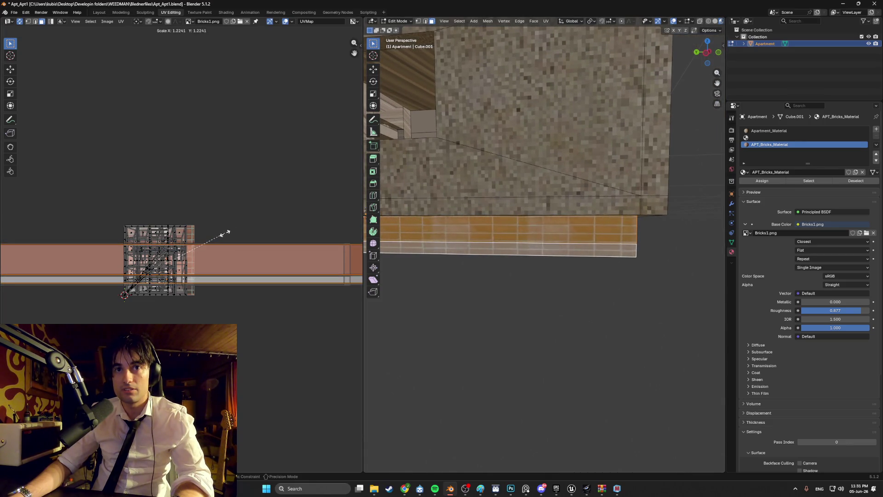
middle_click_drag(487, 221, 475, 228)
scroll(475, 229, "up", 3)
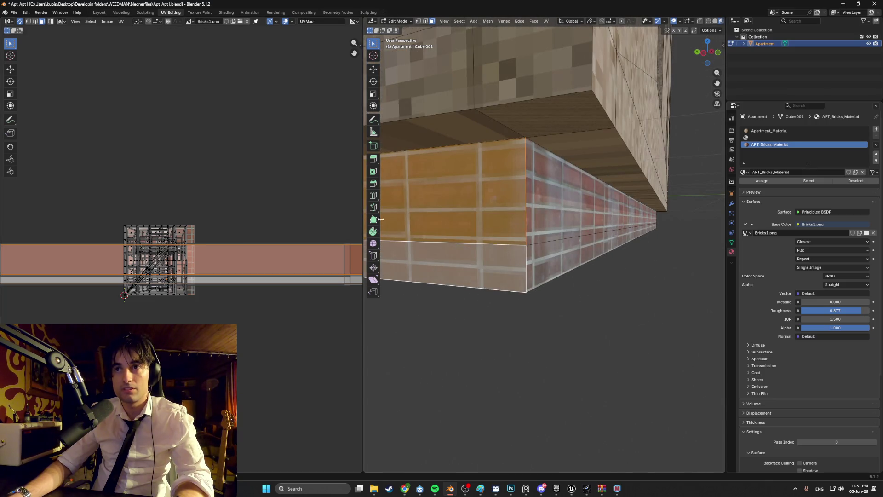
key("g")
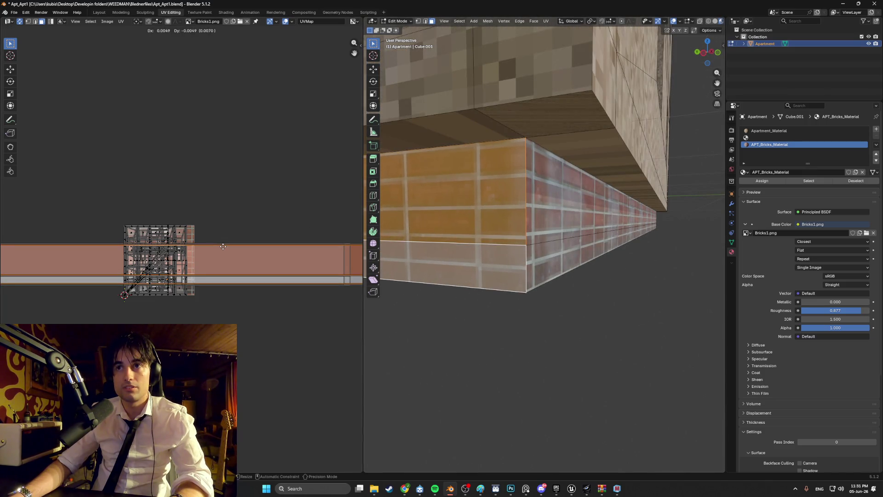
left_click(223, 247)
Make a final brick rescale and shift, then deselect the strip and view the wall head-on.
key("s")
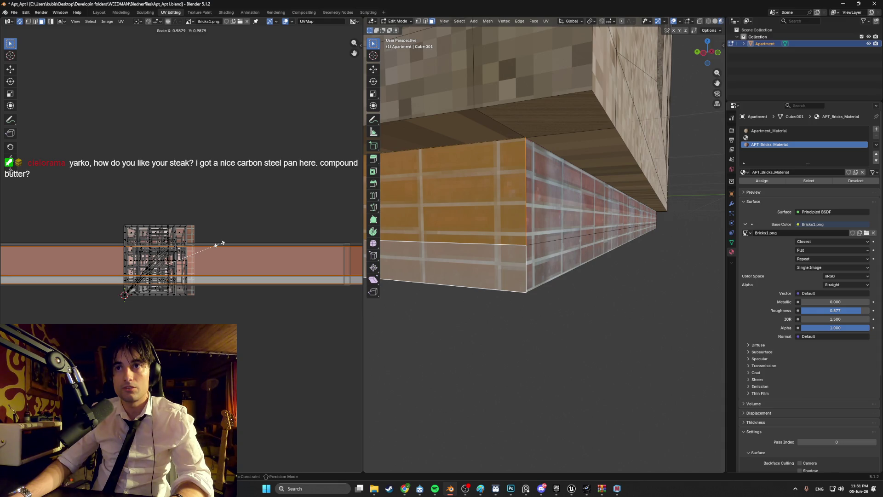
left_click(219, 243)
key("g")
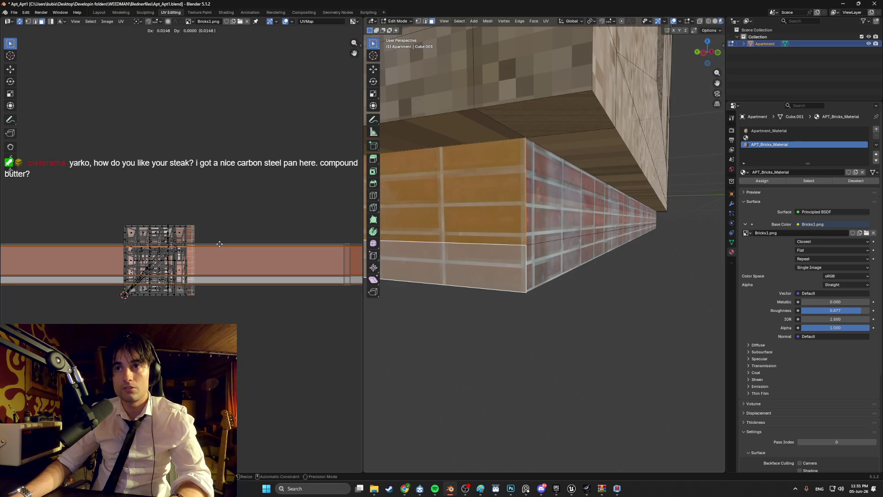
left_click(219, 244)
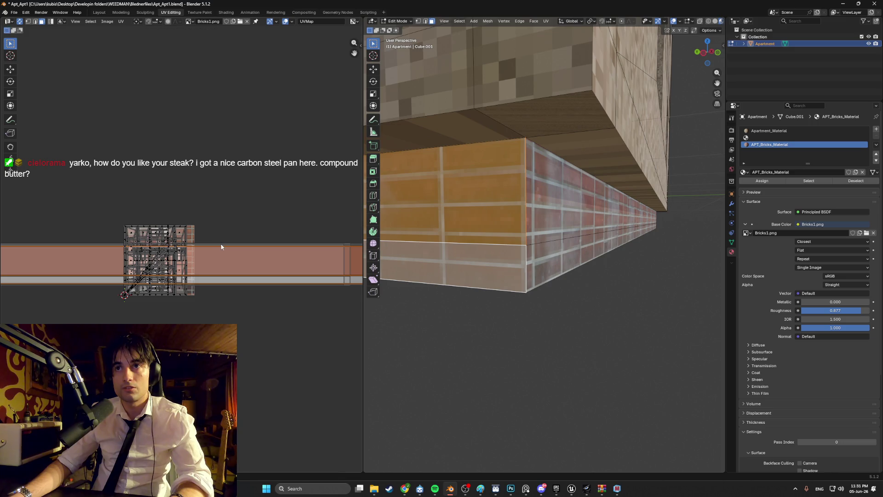
left_click(484, 287)
scroll(469, 311, "down", 3)
scroll(499, 300, "up", 5)
middle_click_drag(536, 300, 549, 299)
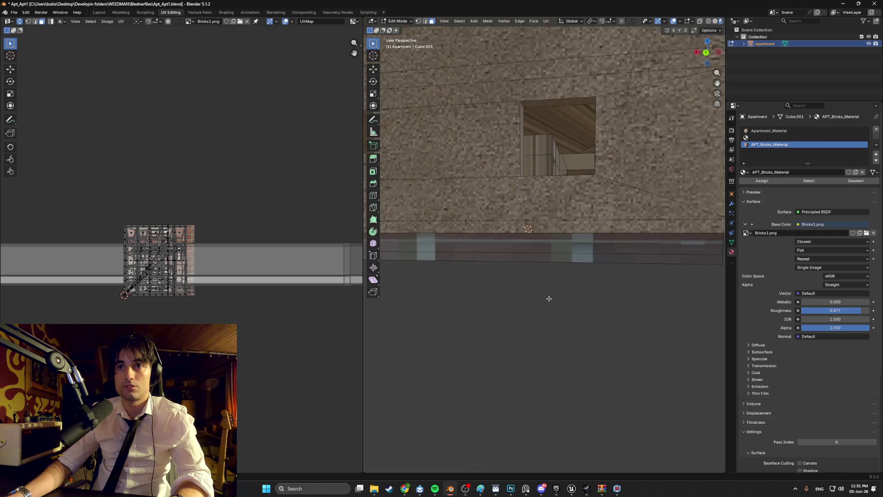
Select the upper and lower front faces of the base strip below the wall.
left_click(509, 250)
left_click(511, 260, "shift")
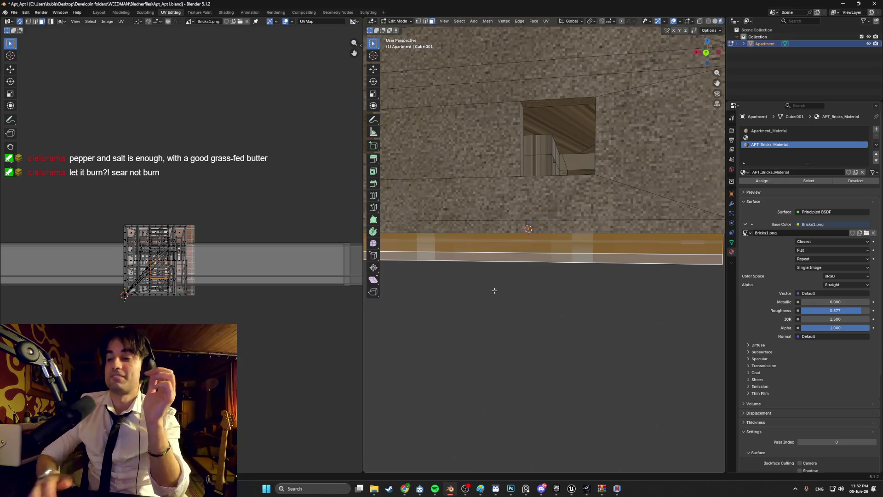
mouse_move(532, 242)
middle_mouse_down()
mouse_move(577, 215)
mouse_move(547, 221)
middle_mouse_up()
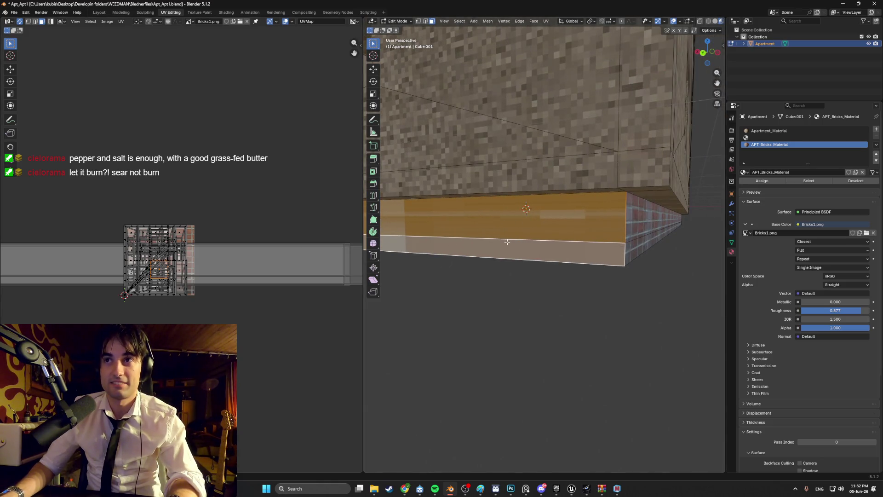
middle_click_drag(460, 248, 482, 248)
Smart-unwrap the front strip faces, rotate the UVs 90 degrees and scale them to brick size.
key("u")
left_click(480, 244)
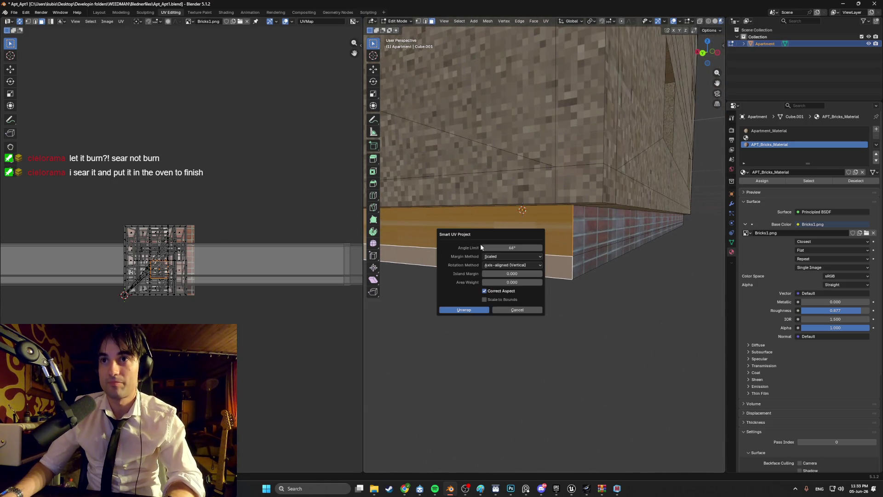
left_click(462, 311)
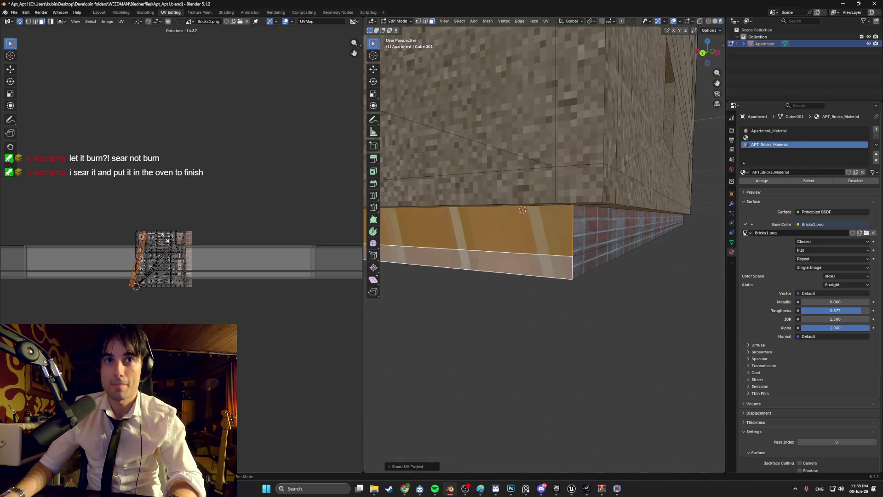
type("r90")
key("Return")
scroll(165, 236, "down", 3)
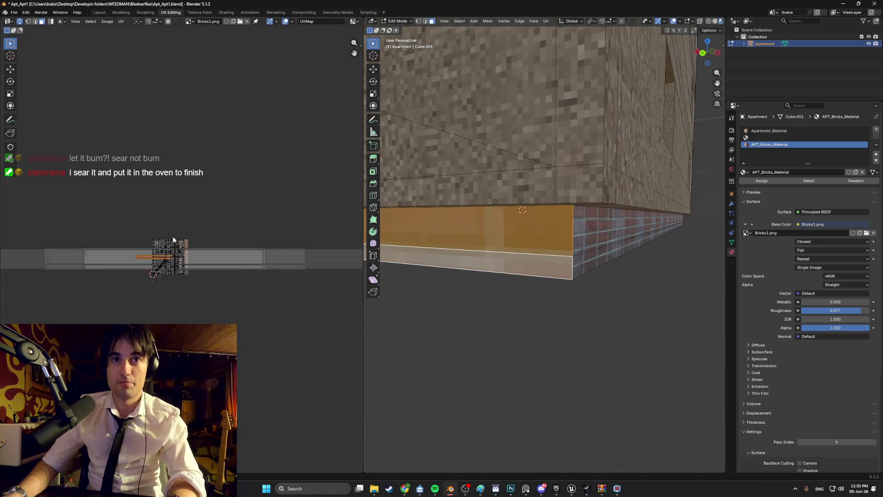
key("s")
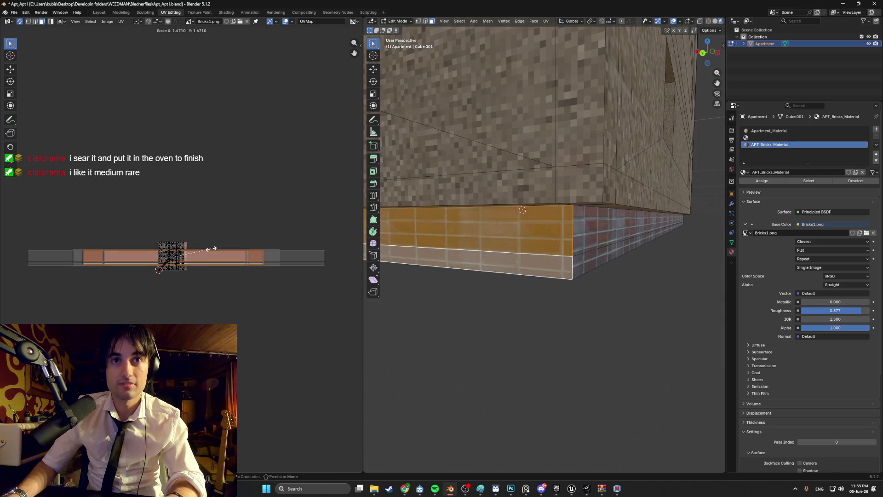
left_click(214, 247)
key("g")
key("s")
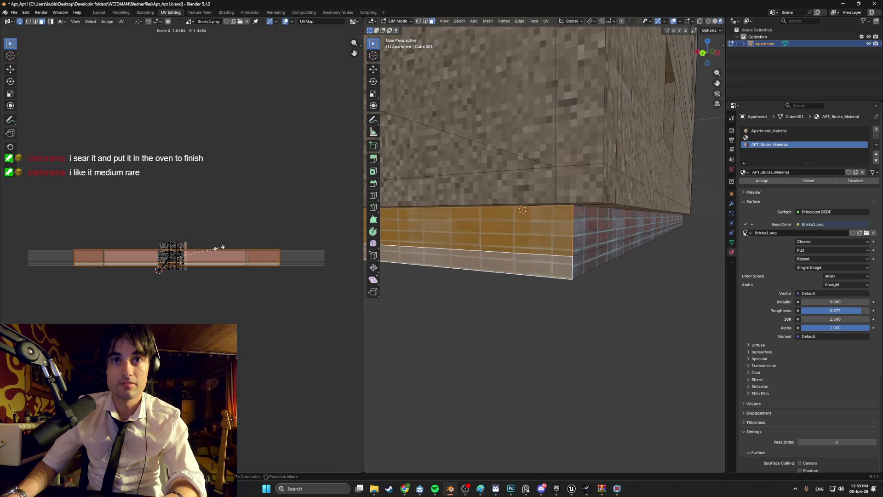
left_click(216, 248)
Slide the strip's UVs sideways so its bricks line up with the side wall at the corner.
middle_click_drag(550, 239, 538, 229)
key("g")
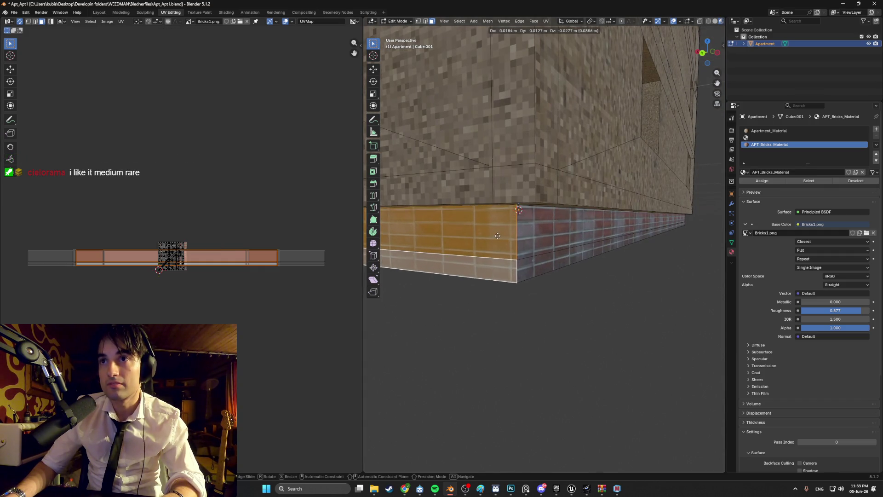
right_click(500, 235)
key("g")
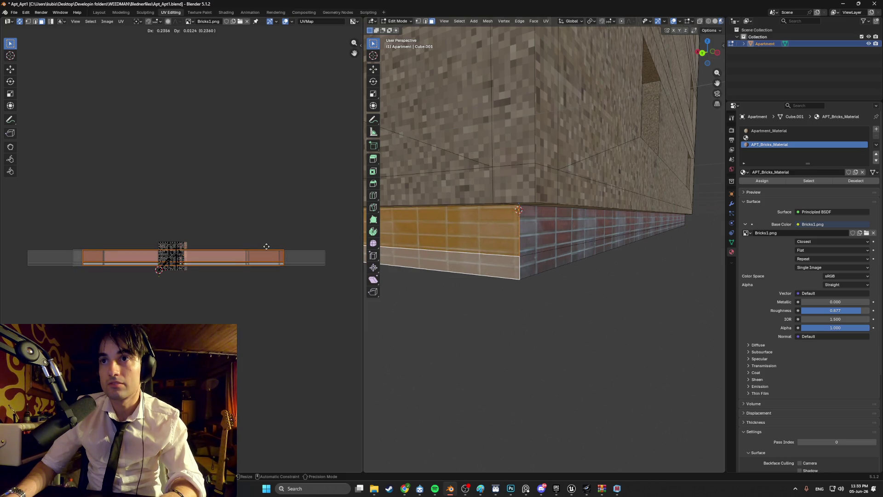
left_click_drag(266, 246, 266, 246)
mouse_move(519, 282)
middle_mouse_down()
mouse_move(562, 282)
mouse_move(580, 263)
mouse_move(525, 258)
middle_mouse_up()
scroll(525, 257, "up", 5)
left_click_drag(209, 259, 206, 260)
left_click(462, 350)
middle_click_drag(462, 350, 576, 285)
scroll(479, 326, "down", 5)
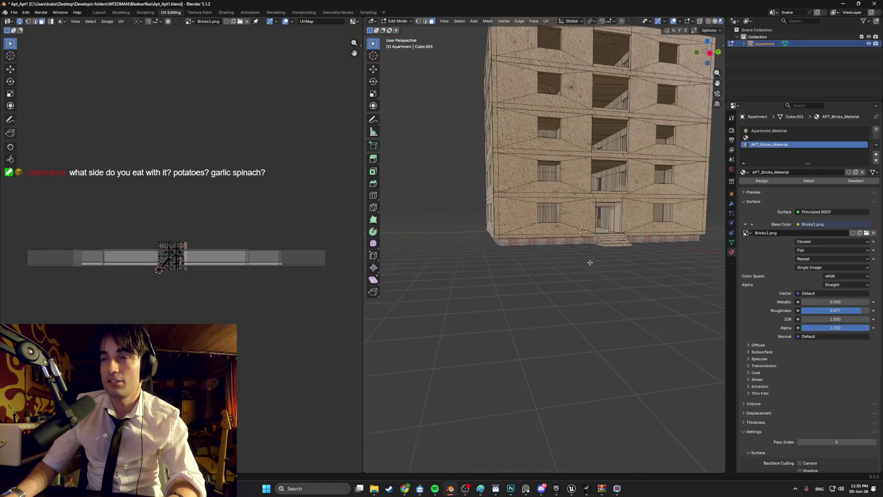
scroll(592, 258, "up", 6)
mouse_move(560, 241)
middle_mouse_down()
mouse_move(522, 257)
mouse_move(598, 240)
mouse_move(553, 234)
middle_mouse_up()
scroll(519, 259, "down", 4)
scroll(539, 255, "down", 3)
scroll(614, 235, "up", 3)
scroll(507, 233, "up", 6)
middle_click_drag(493, 233, 580, 235)
scroll(525, 233, "up", 3)
scroll(557, 233, "down", 8)
scroll(580, 235, "up", 2)
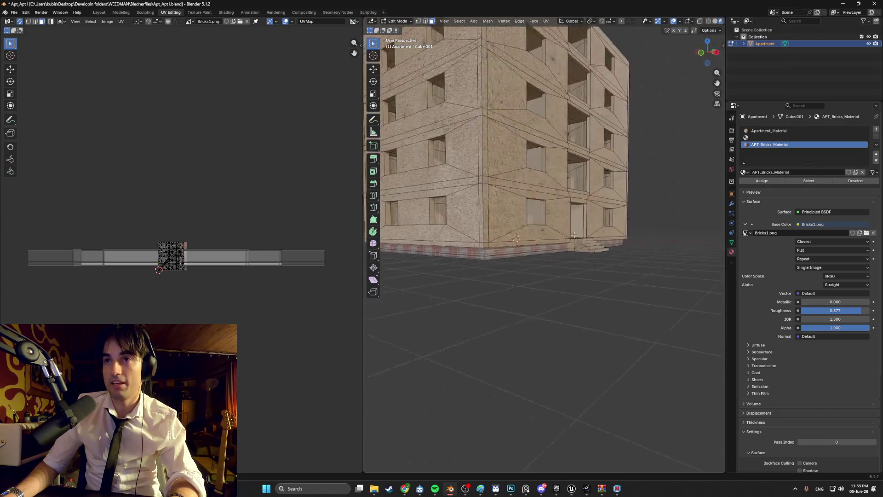
scroll(523, 262, "up", 8)
scroll(523, 262, "down", 8)
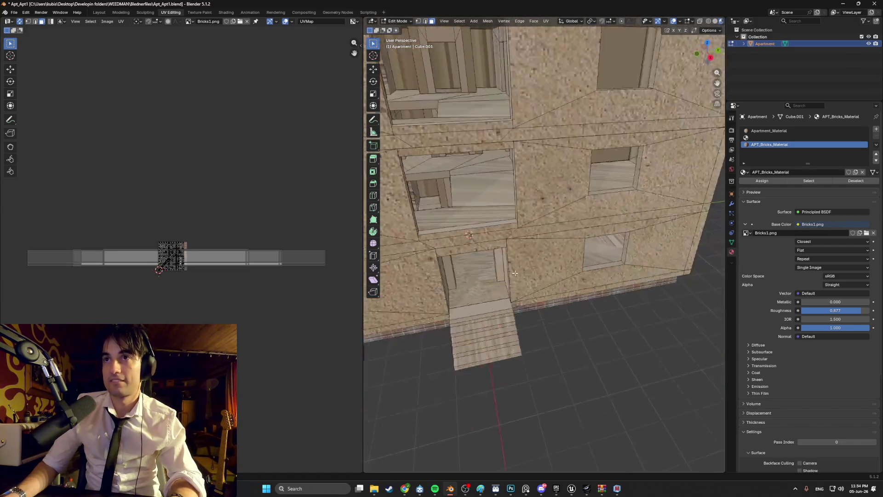
mouse_move(506, 252)
middle_mouse_down()
mouse_move(474, 240)
mouse_move(497, 221)
mouse_move(524, 258)
mouse_move(551, 248)
middle_mouse_up()
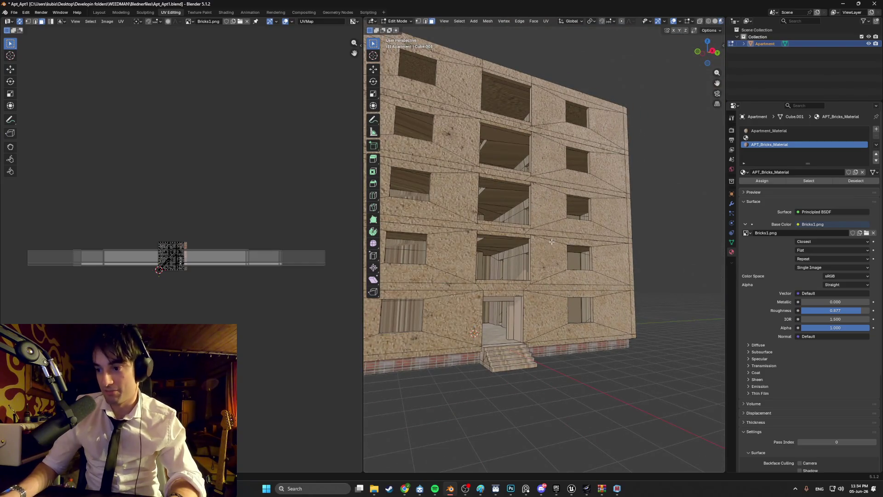
mouse_move(598, 240)
middle_mouse_down()
mouse_move(541, 267)
mouse_move(522, 254)
middle_mouse_up()
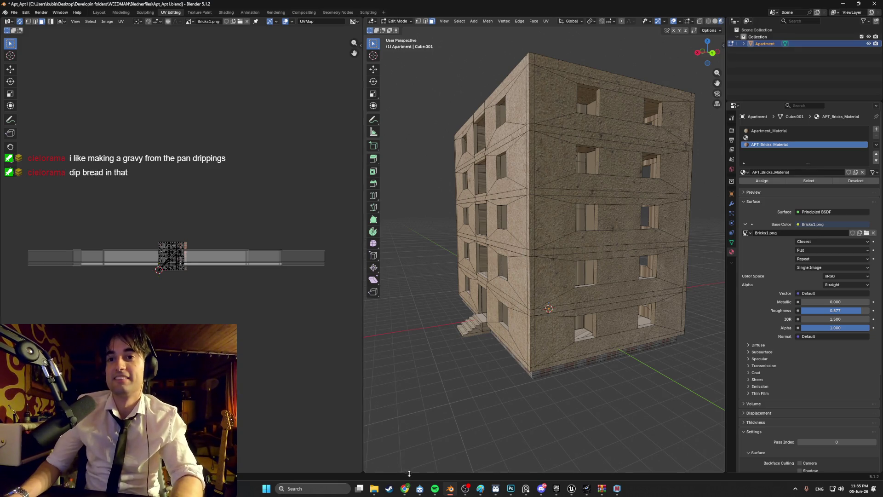
left_click(403, 489)
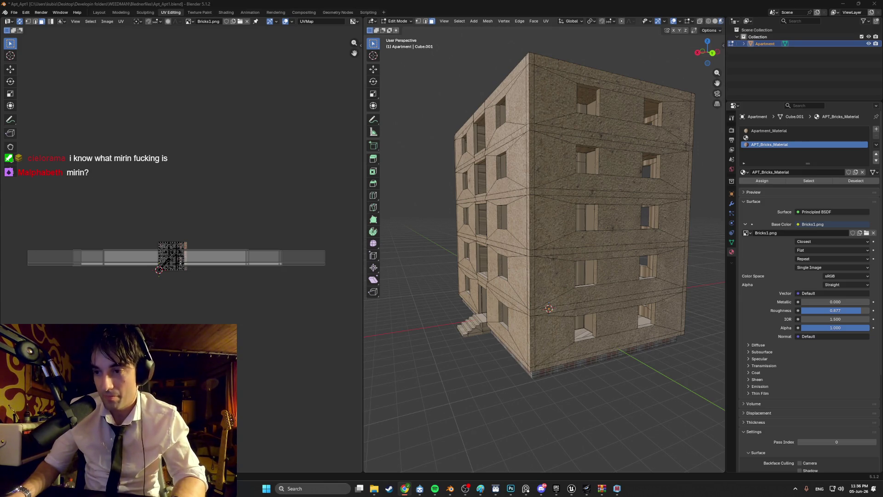
key("alt+Tab")
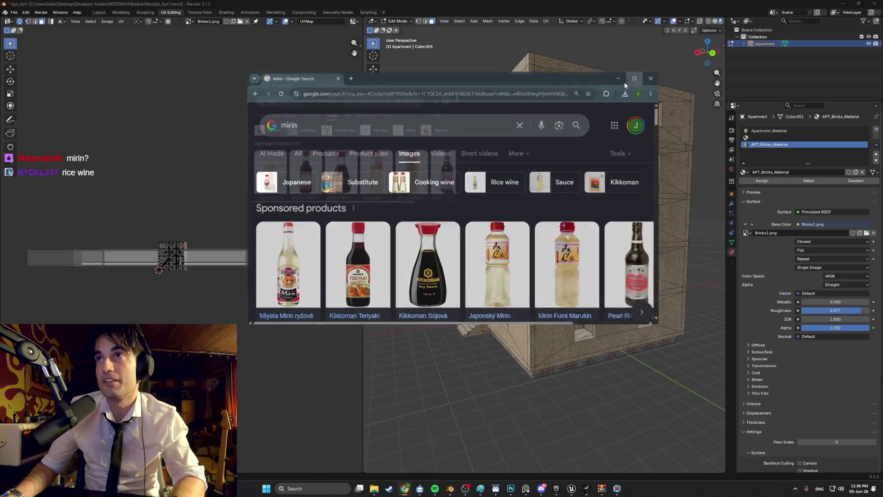
Maximize Chrome and open the preview of the iHerb Eden Mirin rice cooking wine image.
key("super+Up")
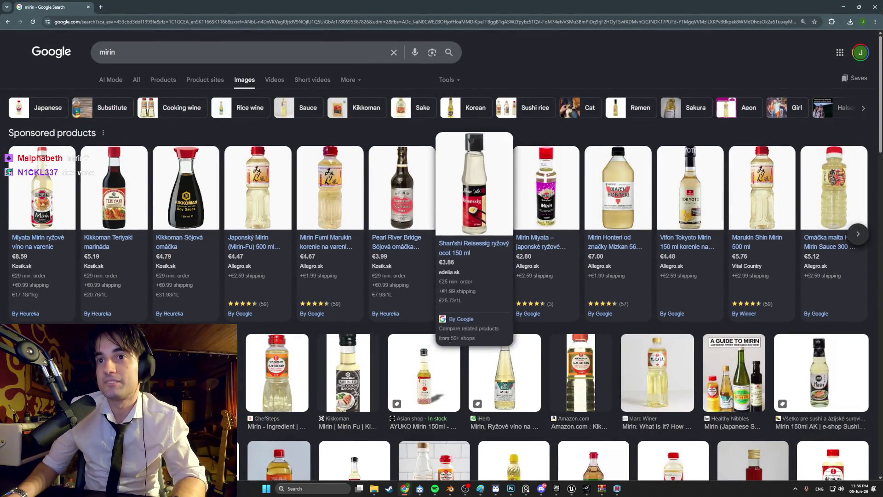
scroll(489, 346, "down", 1)
left_click(489, 346)
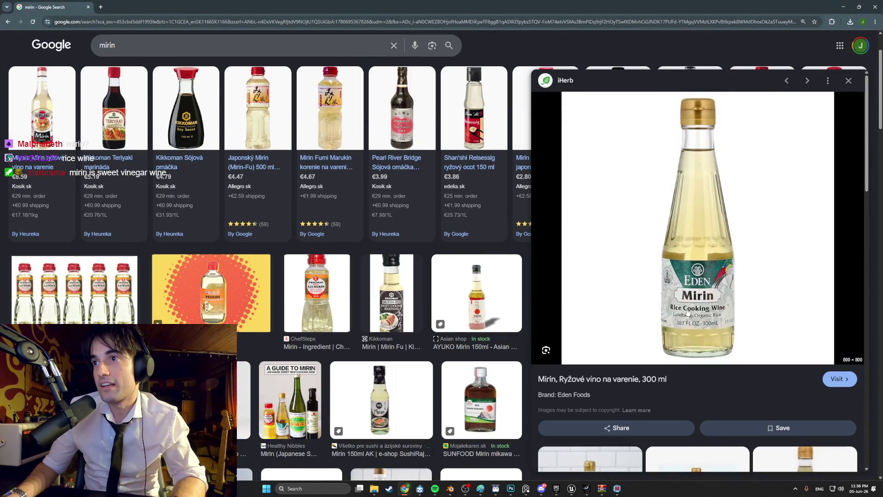